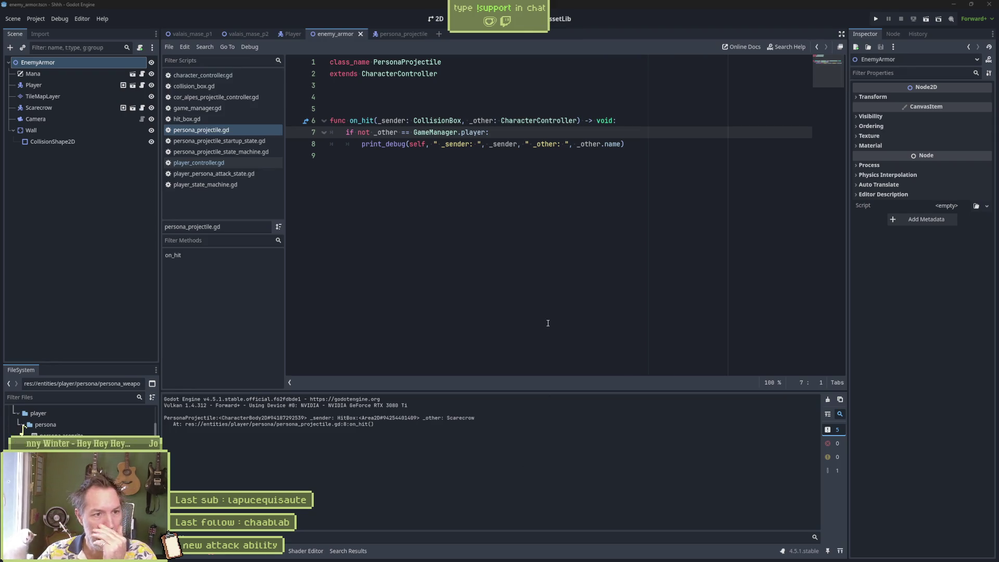
# Run the scene twice, trigger the cat persona attack with E, and stop each run
pyautogui.press('F6')
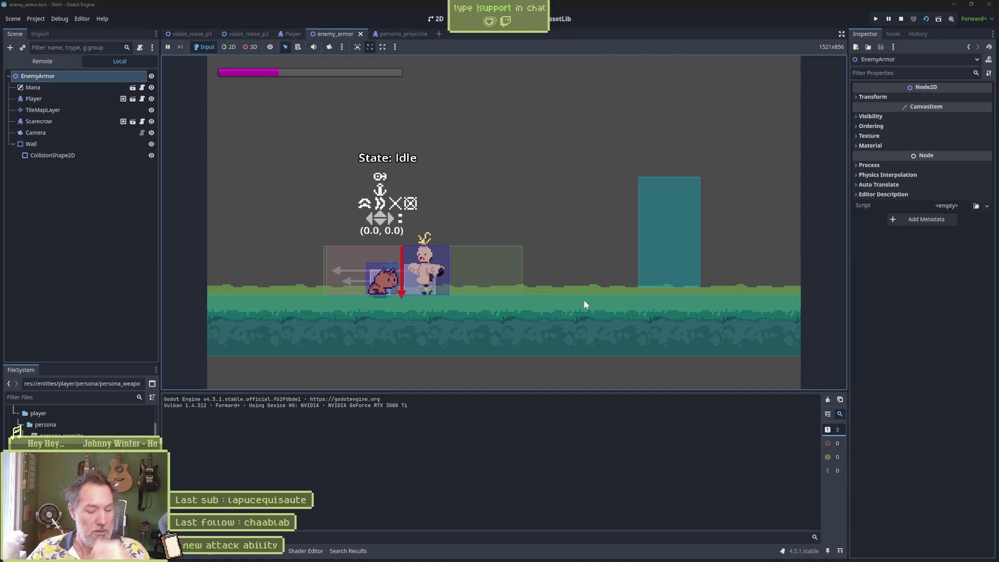
pyautogui.press('e')
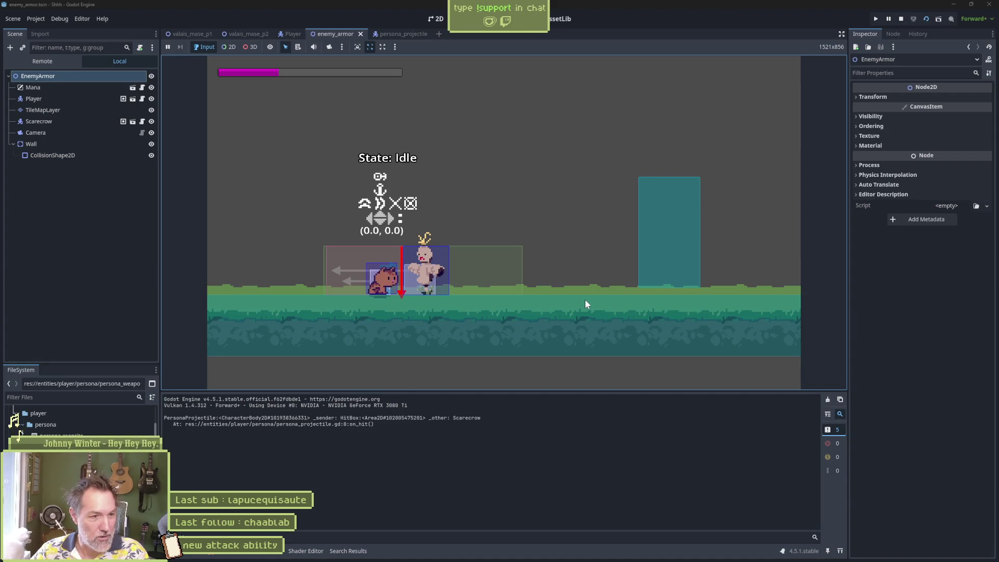
pyautogui.press('e')
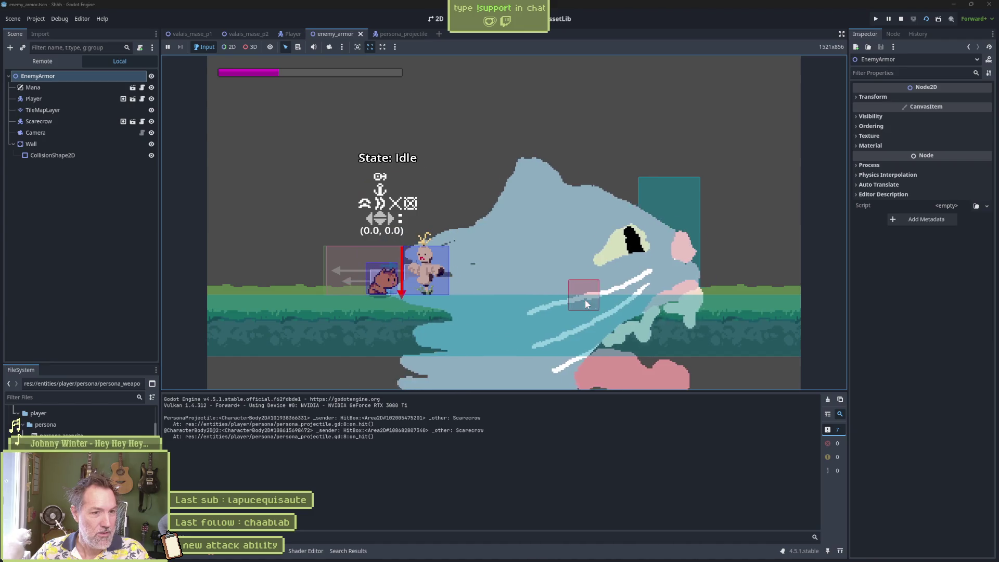
pyautogui.press('F8')
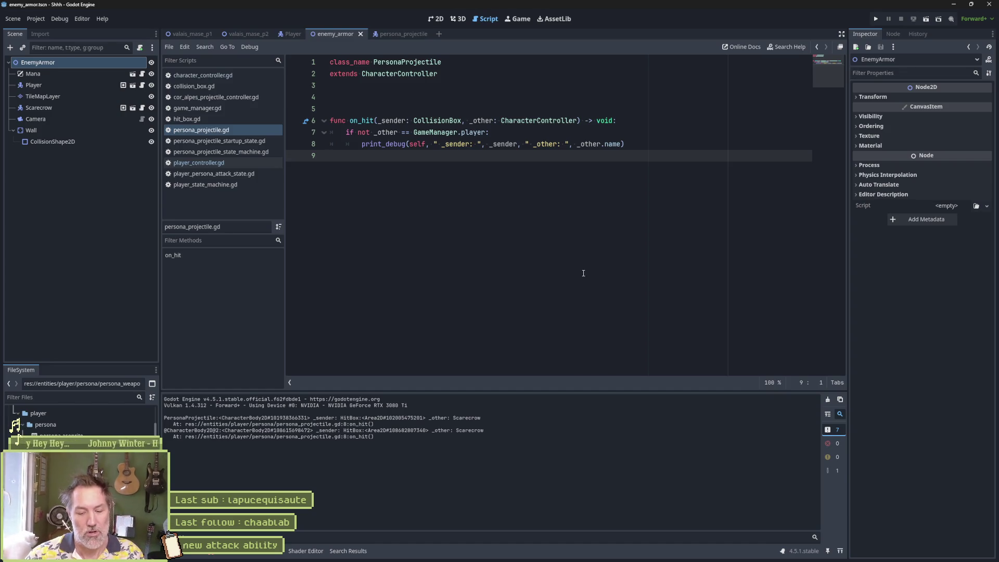
pyautogui.press('F6')
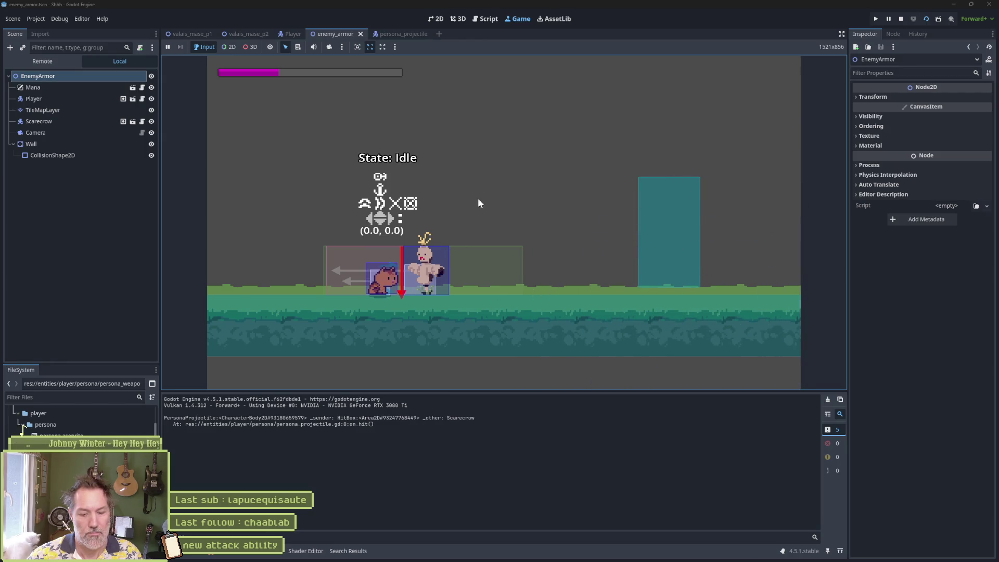
pyautogui.press('F8')
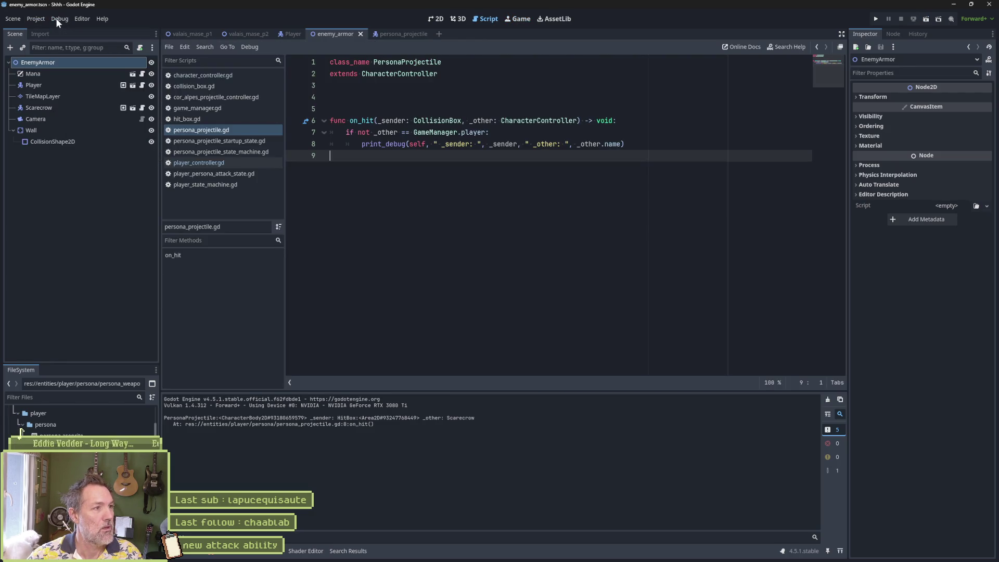
# Run the scene again, fire eight cat persona attacks at the Scarecrow, then stop the game
pyautogui.click(56, 18)
pyautogui.click(489, 226)
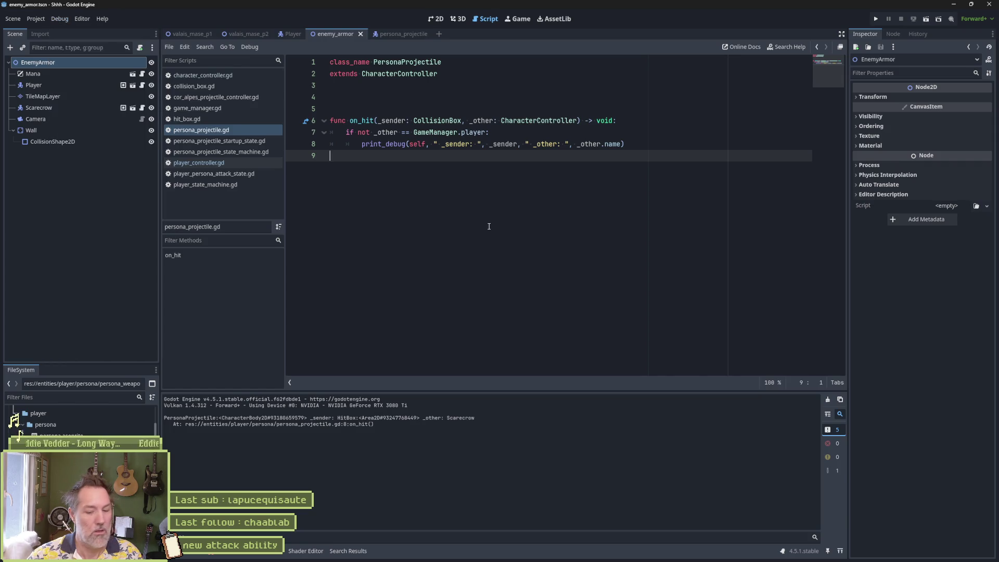
pyautogui.press('F6')
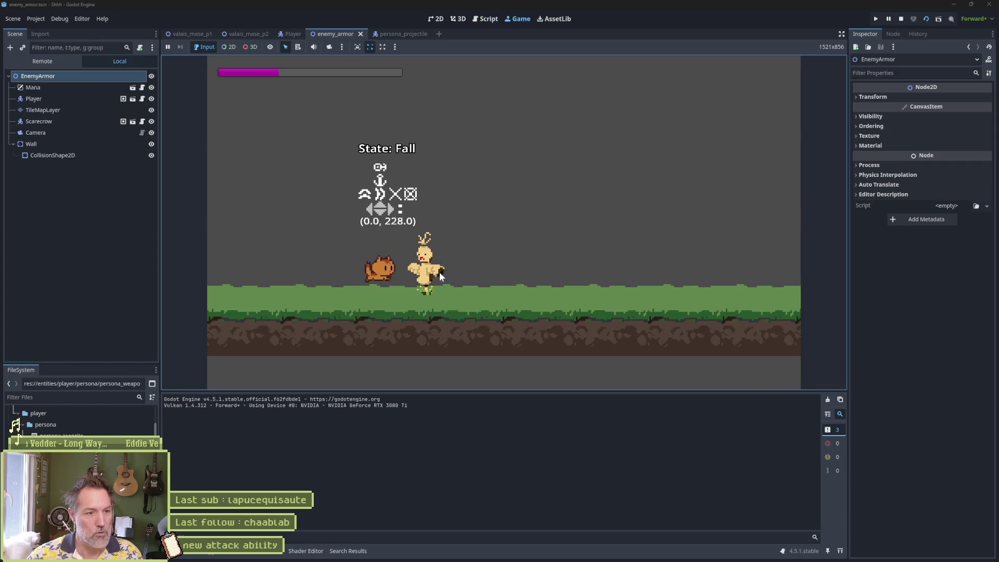
pyautogui.click(409, 285)
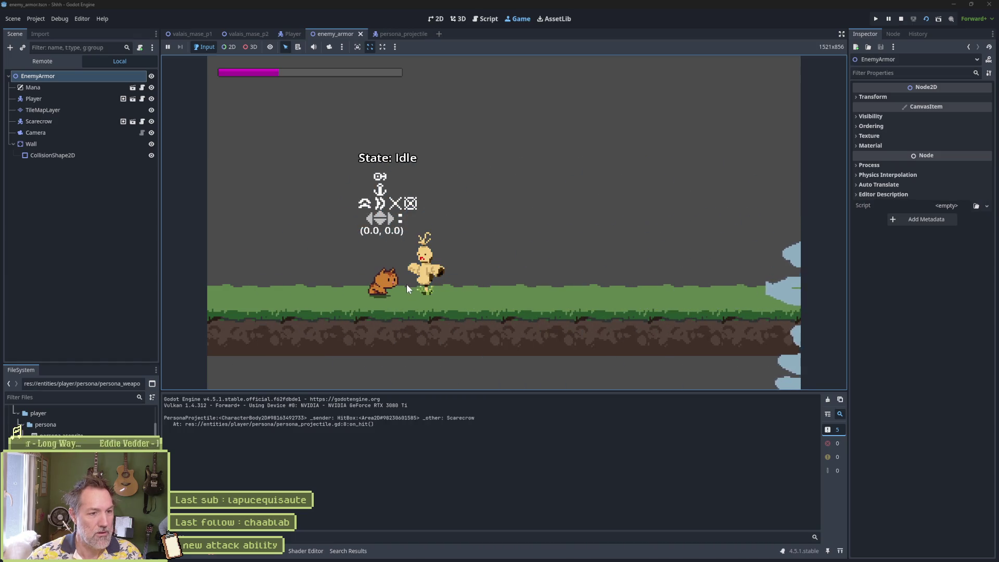
pyautogui.click(411, 280)
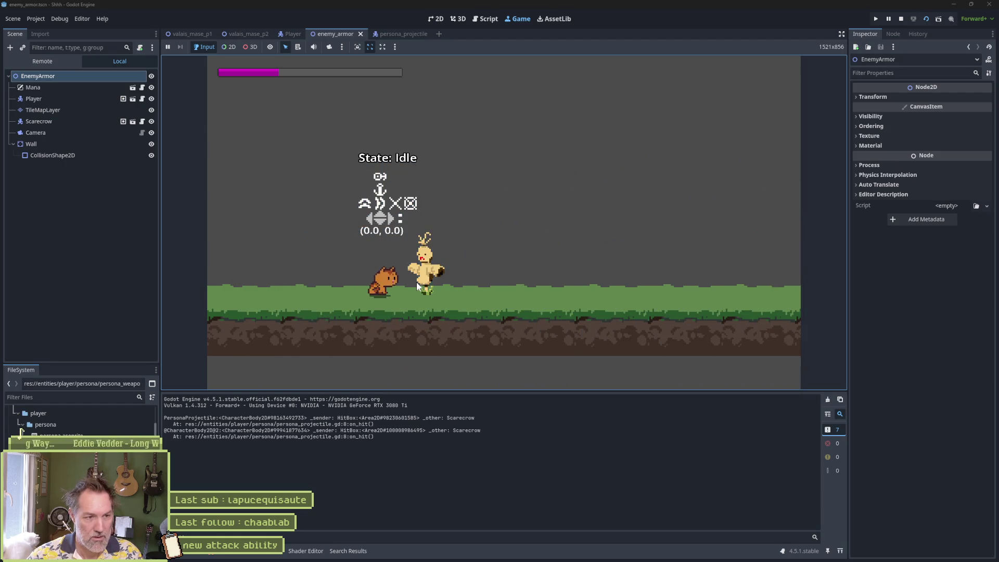
pyautogui.click(416, 282)
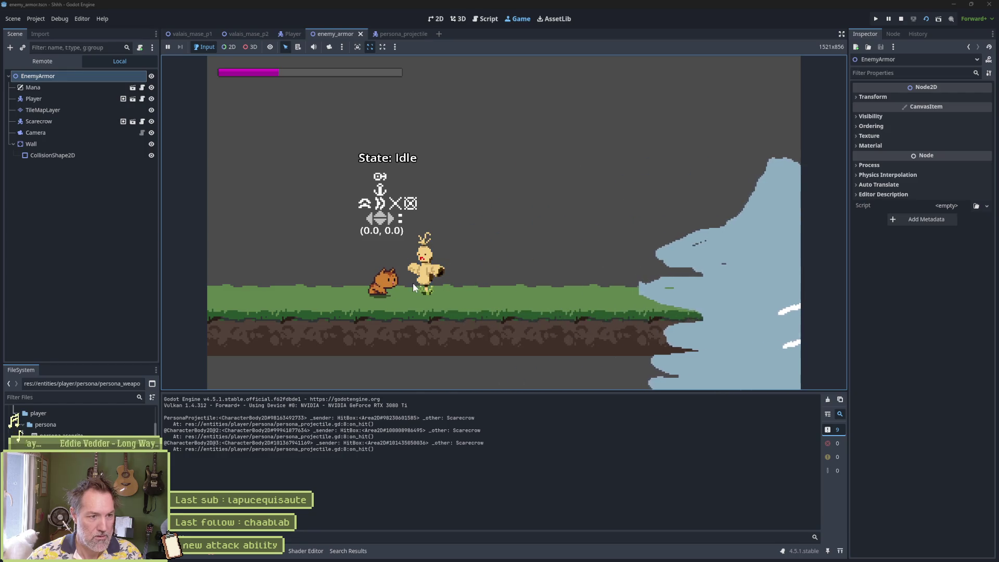
pyautogui.click(410, 280)
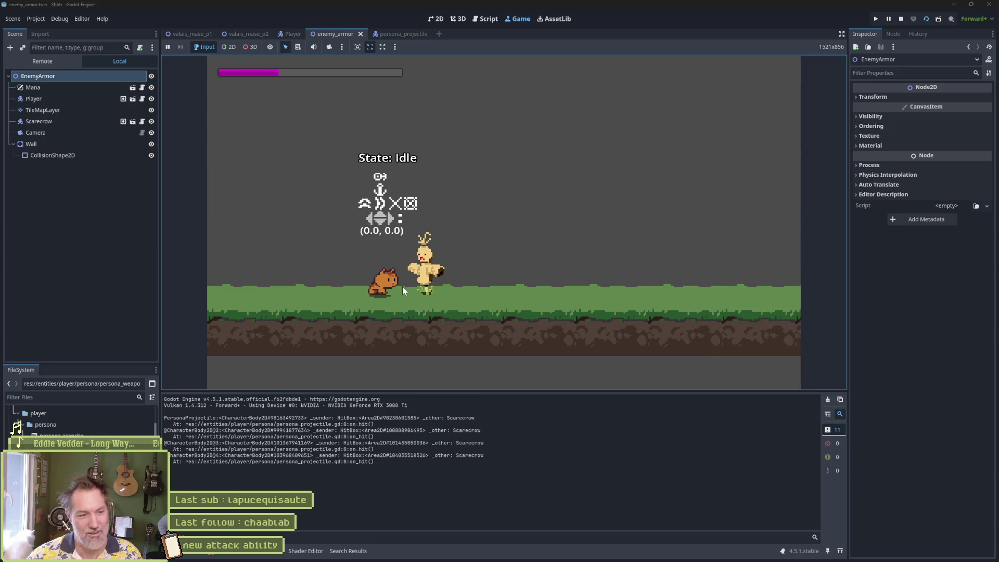
pyautogui.click(404, 286)
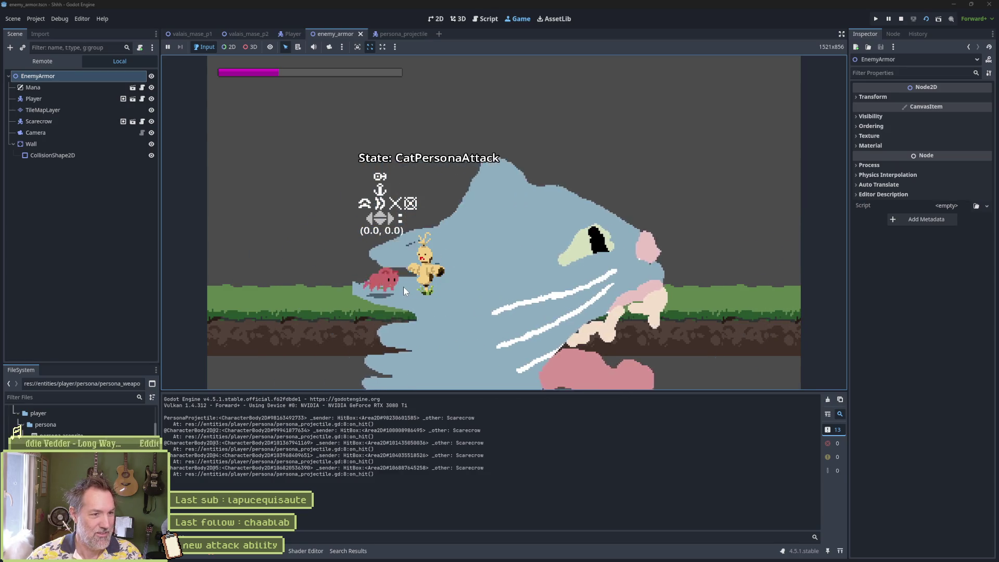
pyautogui.click(403, 287)
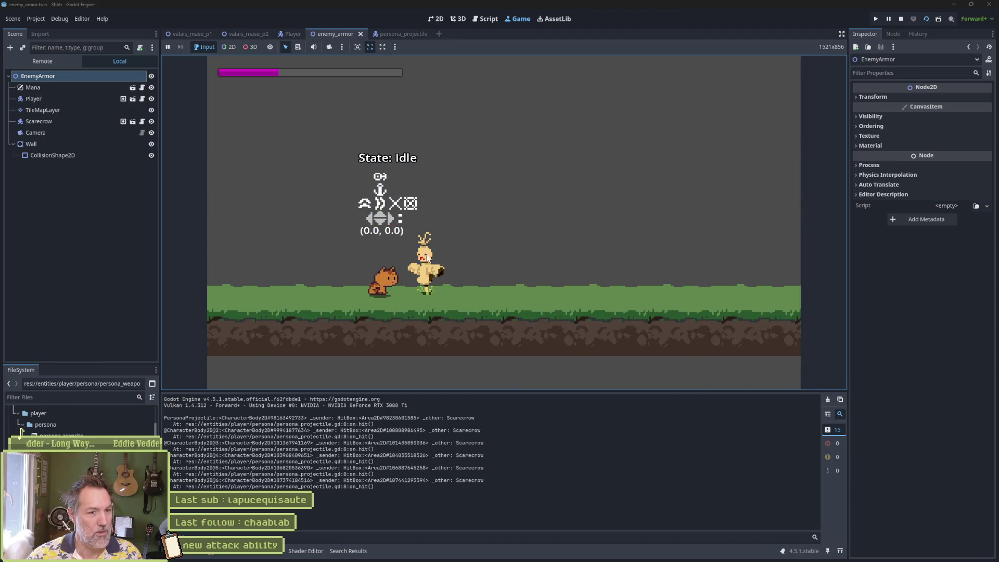
pyautogui.click(483, 287)
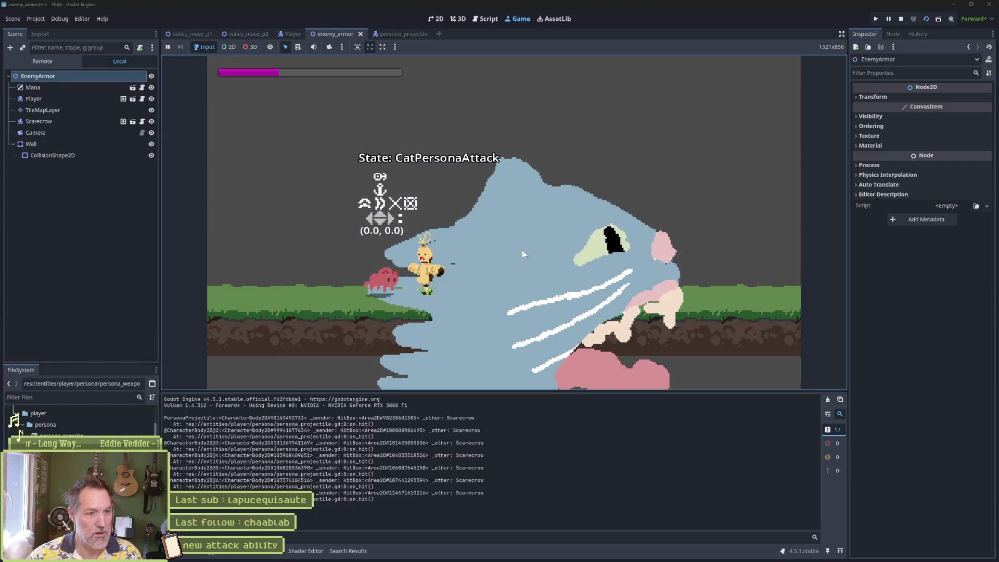
pyautogui.click(684, 291)
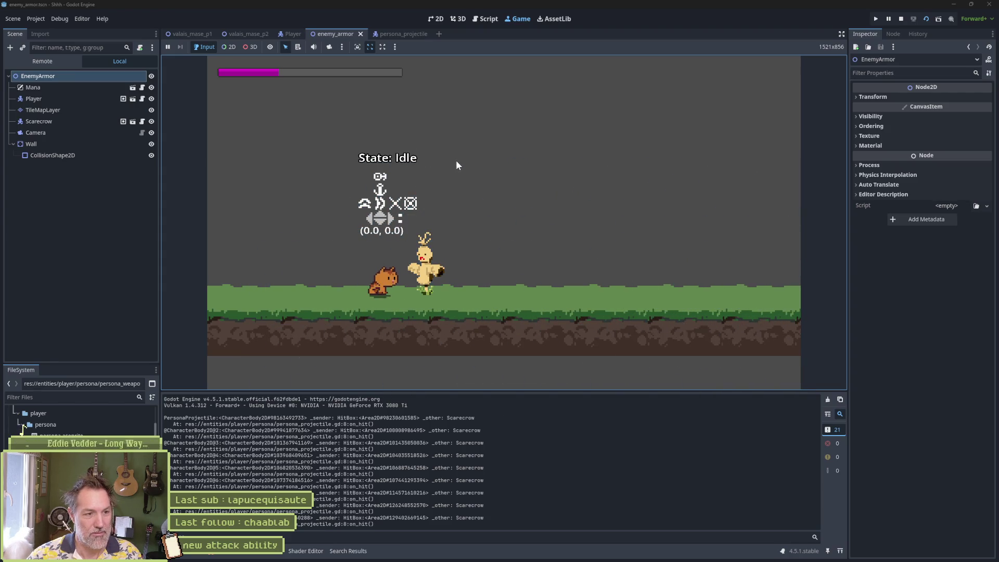
pyautogui.press('F8')
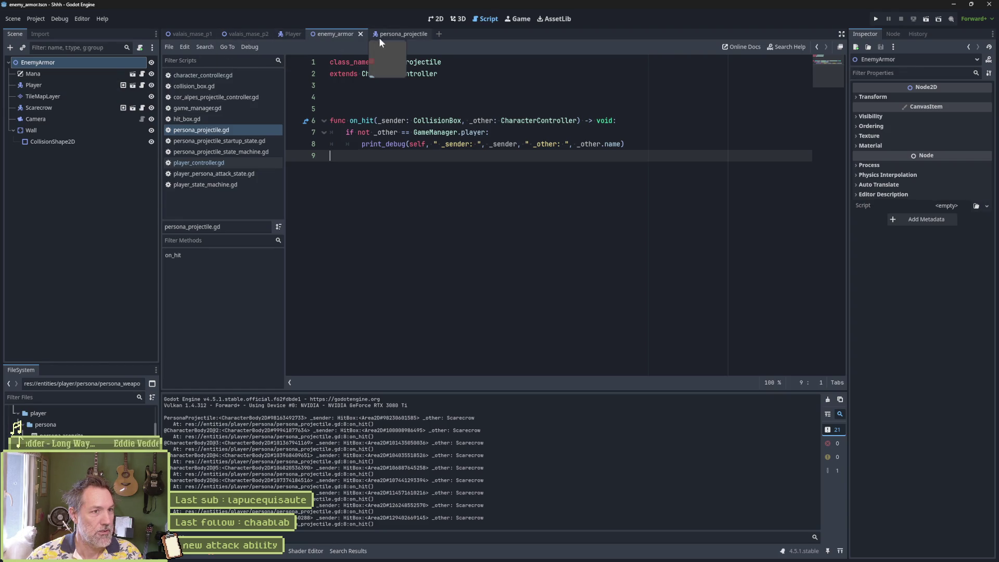
# Change line 14 of player_persona_attack_state.gd to spawn at Vector2(100, 150) and run the game
pyautogui.click(400, 33)
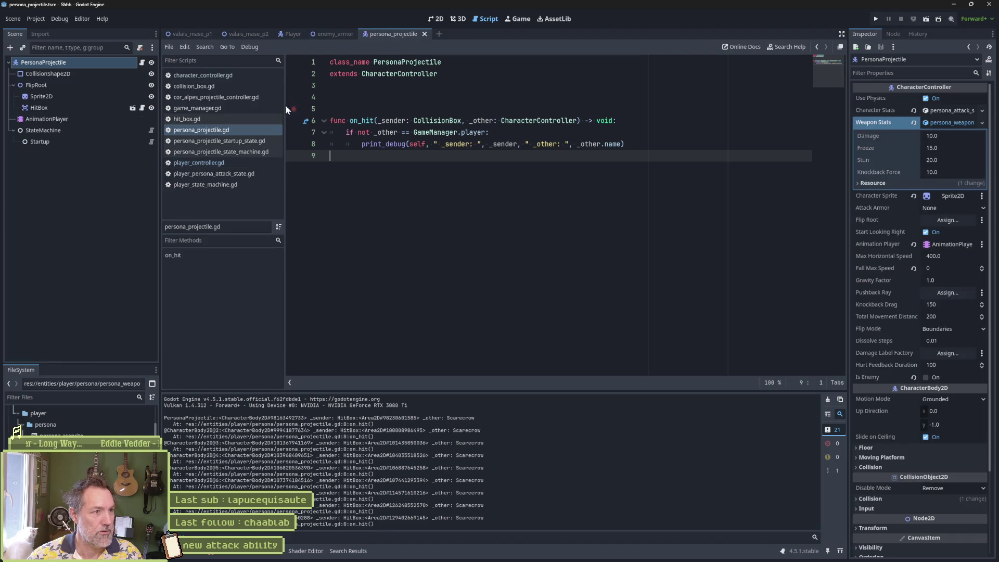
pyautogui.click(165, 141)
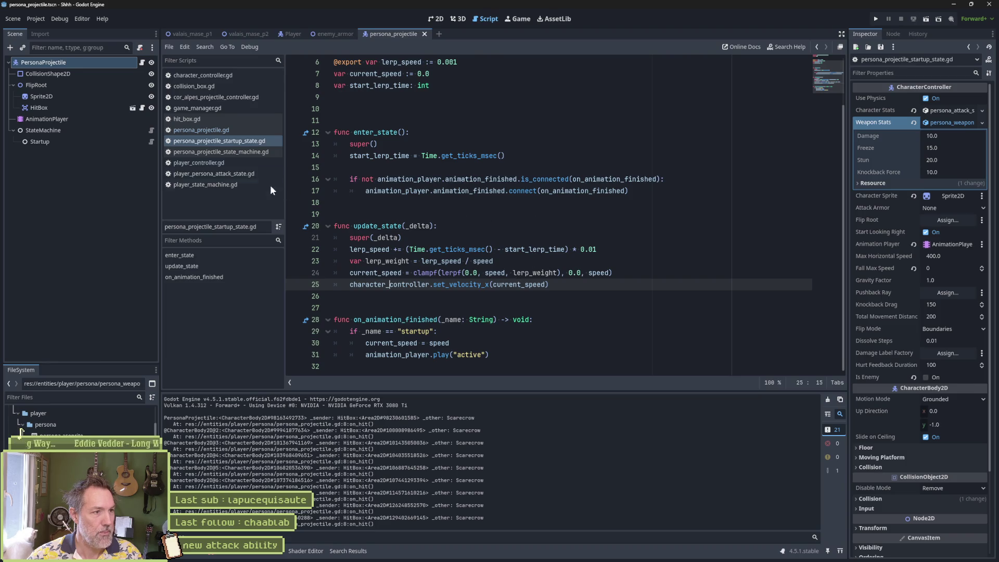
pyautogui.click(291, 36)
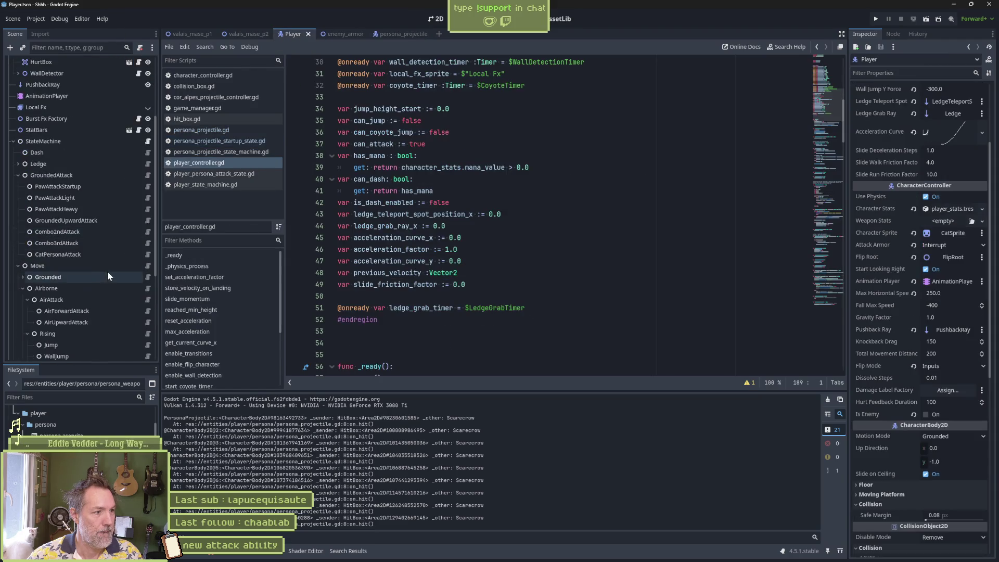
pyautogui.click(148, 254)
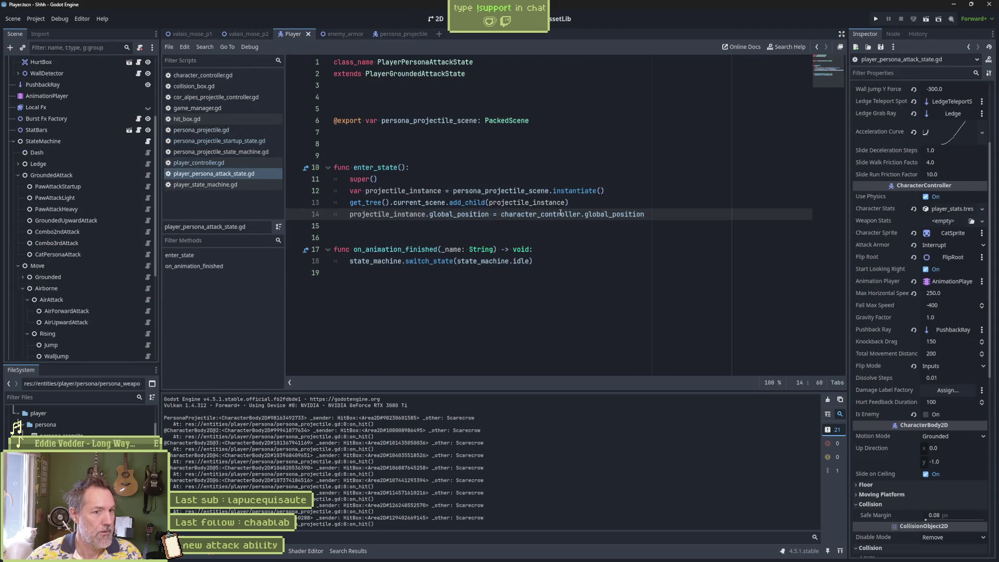
pyautogui.moveTo(644, 215); pyautogui.dragTo(501, 214)
pyautogui.write('Vector')
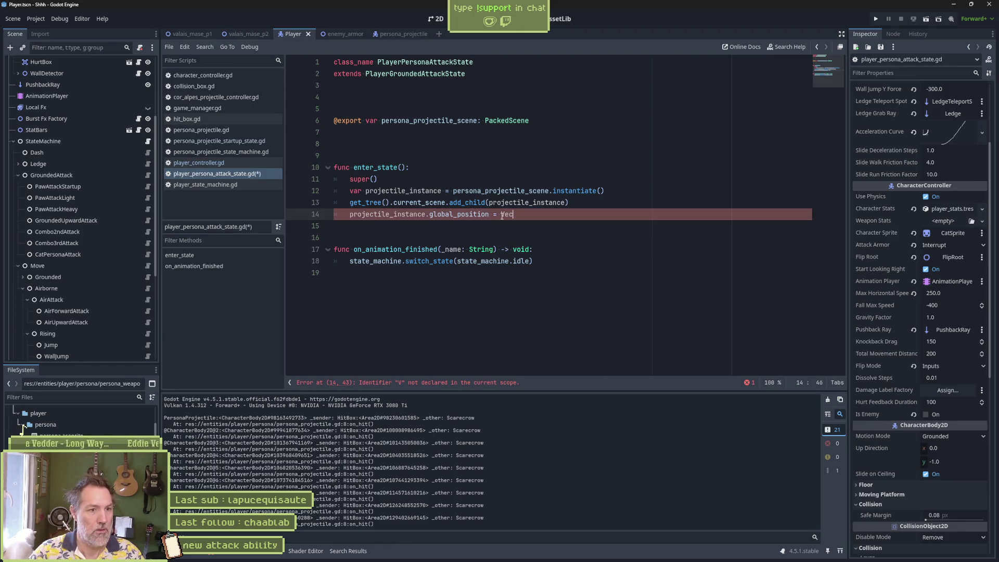
pyautogui.write('2(1')
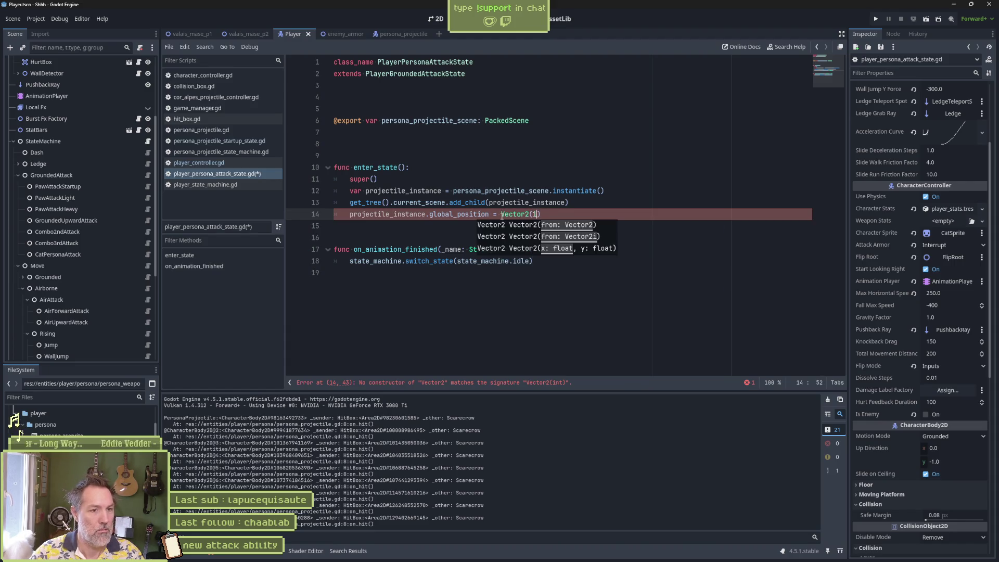
pyautogui.write('00, 150')
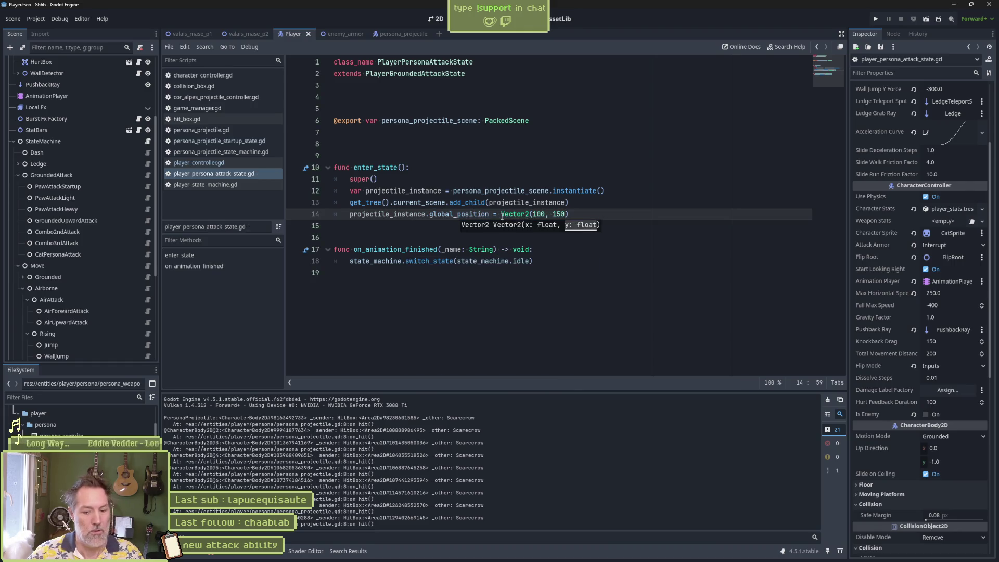
pyautogui.press('F5')
pyautogui.click(342, 35)
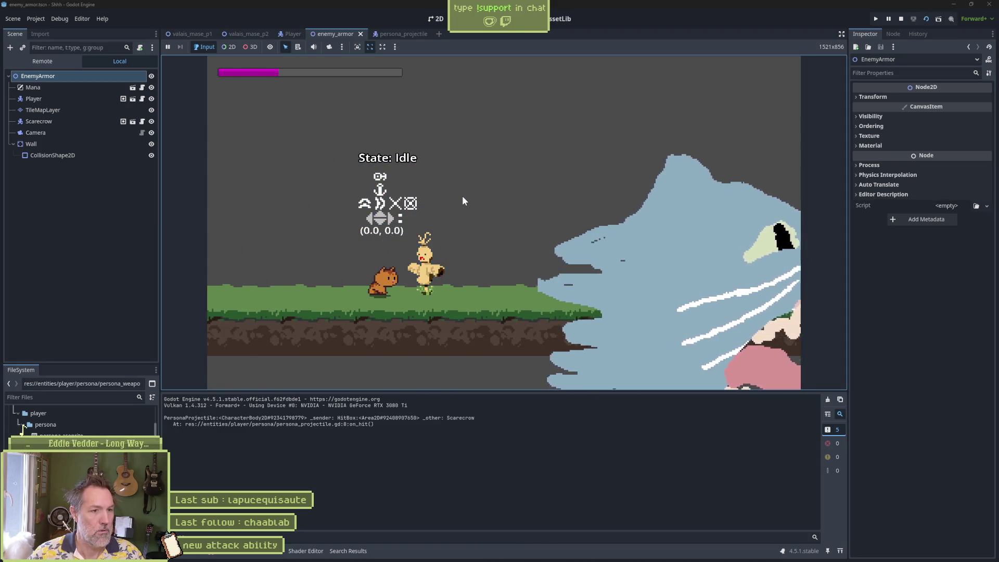
# Stop the game, select the HitBox/Scarecrow hit line in Output, and switch to the 2D view
pyautogui.press('F8')
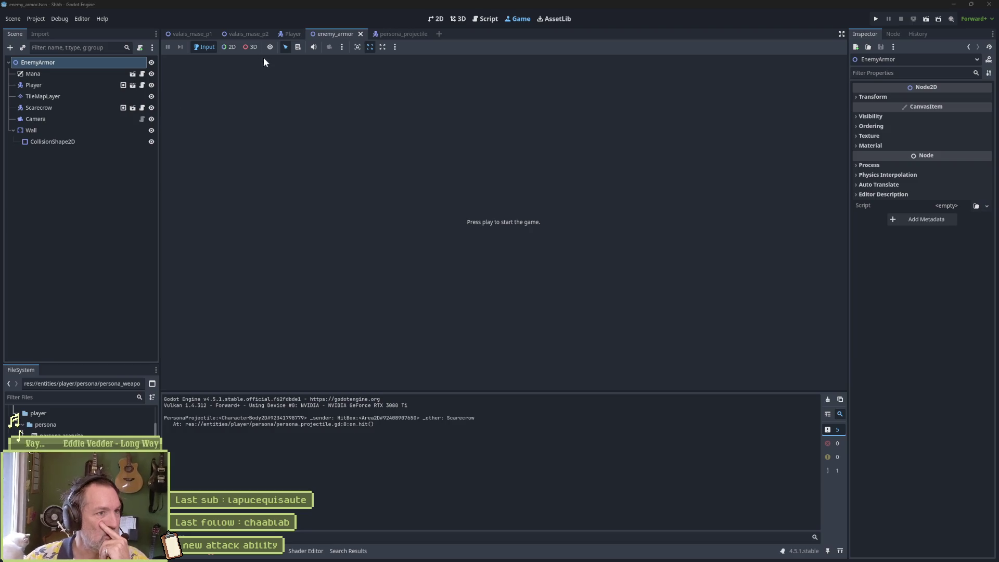
pyautogui.moveTo(337, 417); pyautogui.dragTo(476, 417)
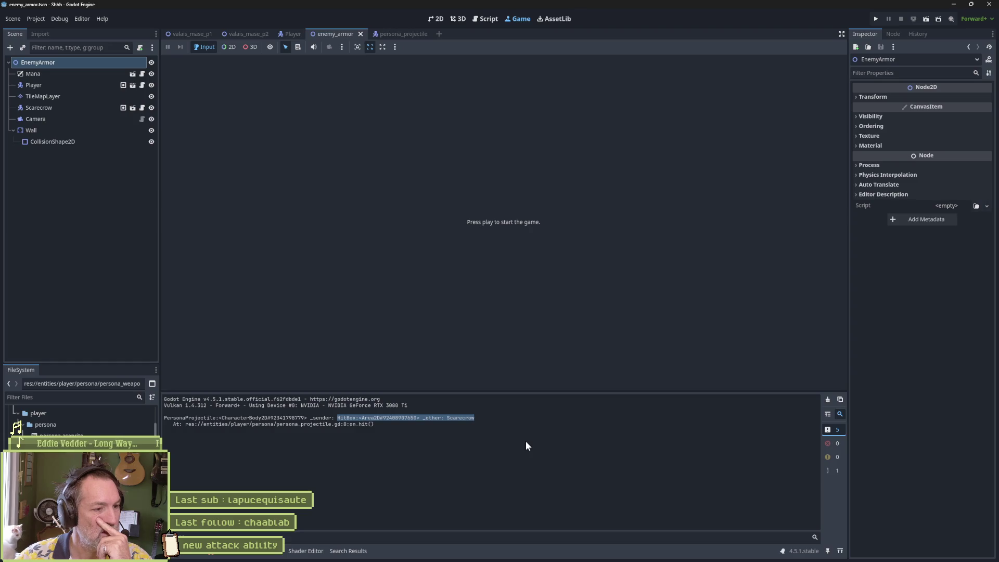
pyautogui.click(484, 21)
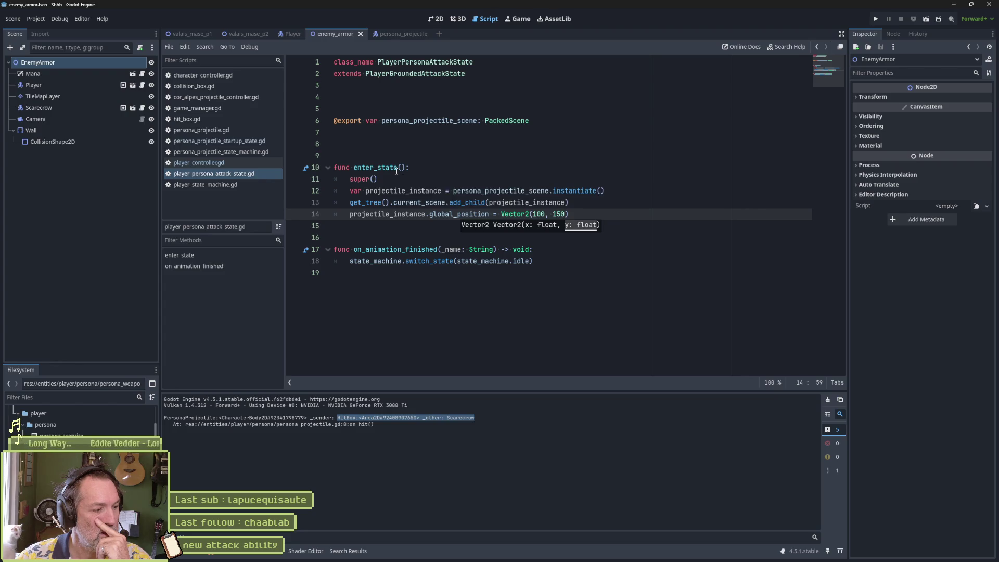
pyautogui.click(432, 18)
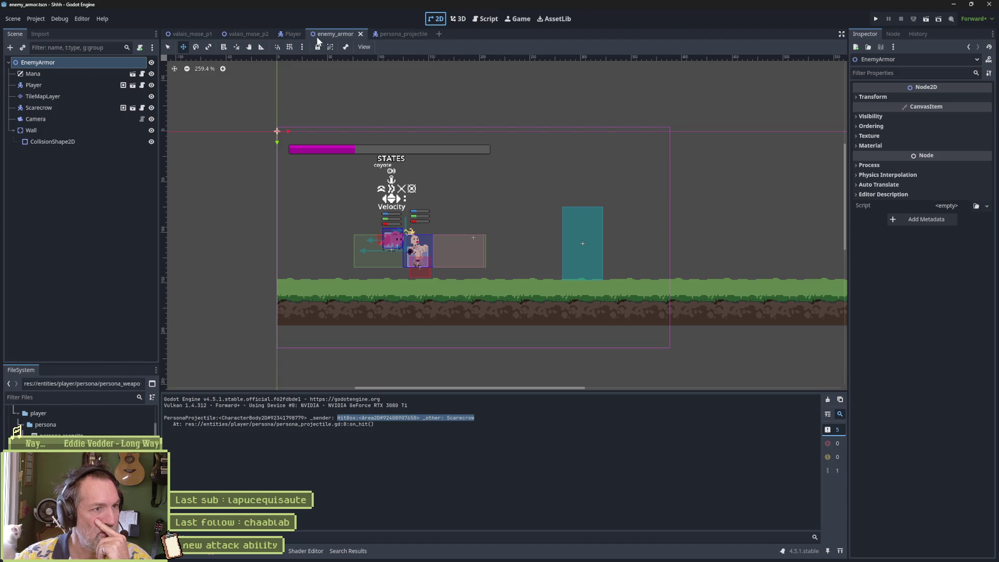
# In persona_projectile, scale the HitBox over the cat sprite, reposition it, and save the scene
pyautogui.click(389, 34)
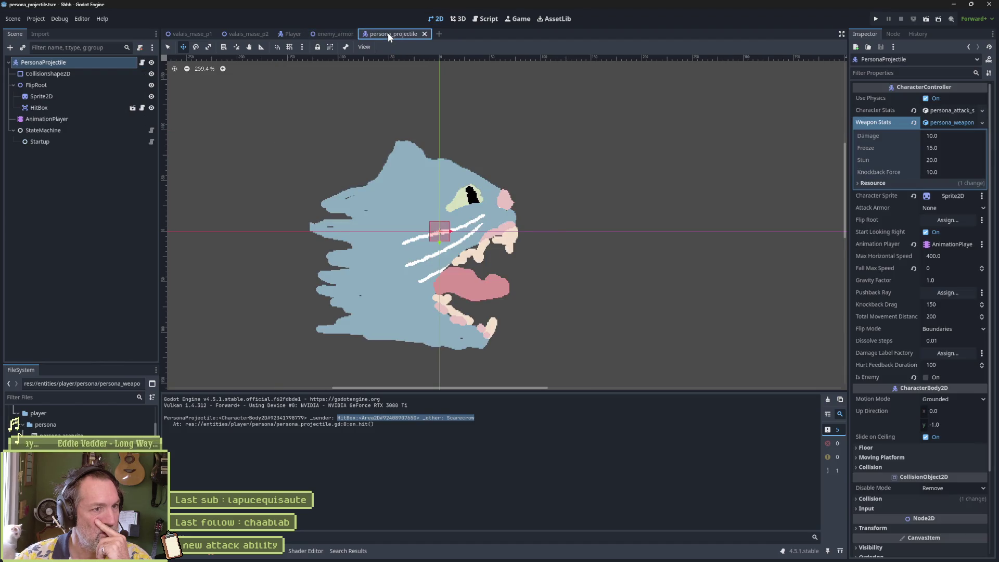
pyautogui.click(93, 108)
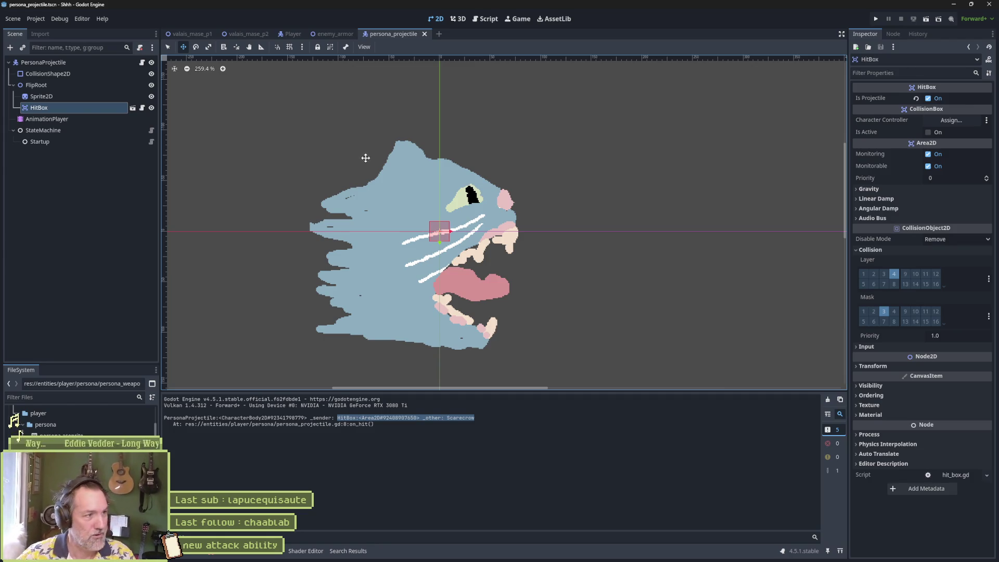
pyautogui.press('s')
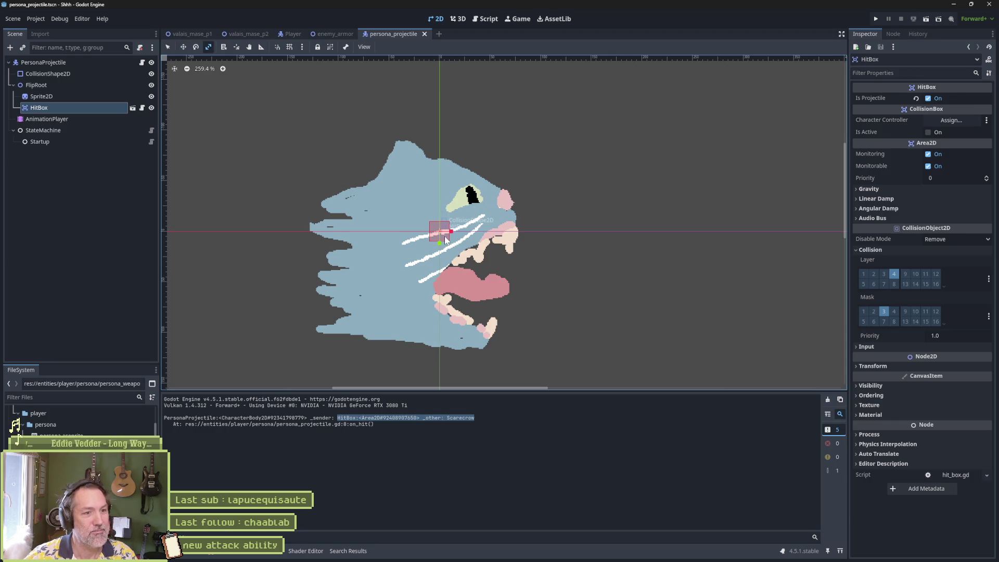
pyautogui.moveTo(446, 240); pyautogui.dragTo(488, 280)
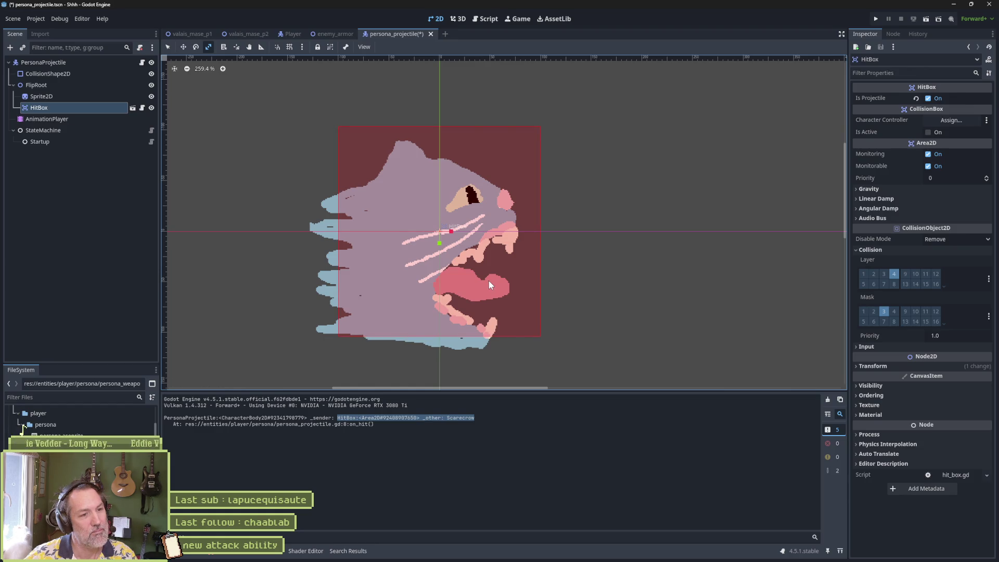
pyautogui.press('w')
pyautogui.moveTo(440, 242); pyautogui.dragTo(437, 258)
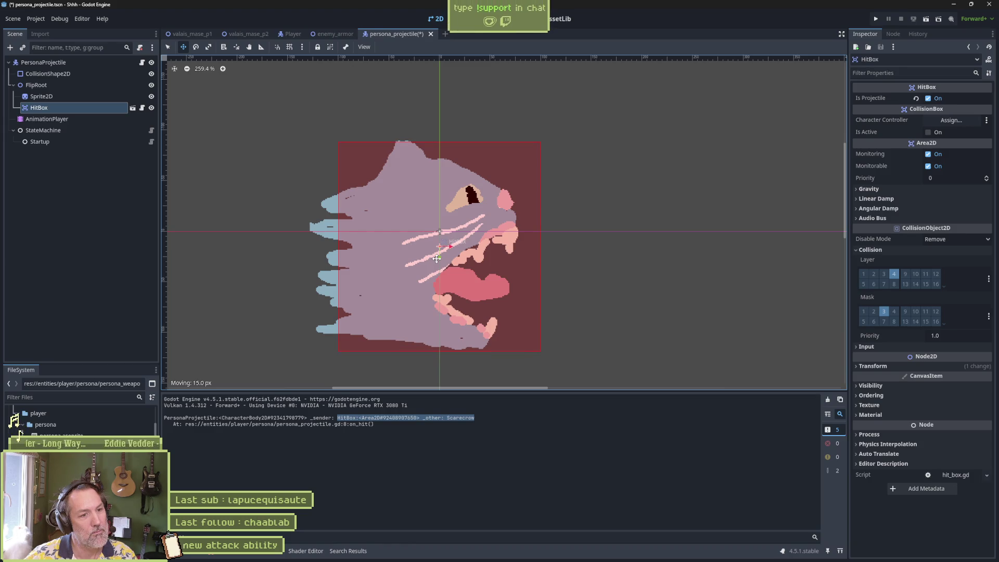
pyautogui.moveTo(436, 258)
pyautogui.mouseDown()
pyautogui.moveTo(441, 246)
pyautogui.moveTo(427, 247)
pyautogui.mouseUp()
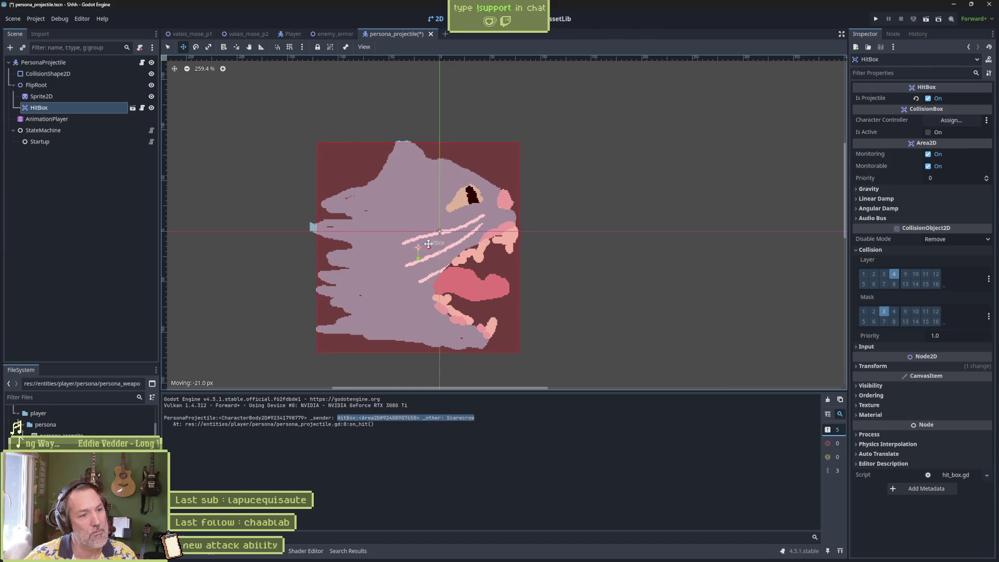
pyautogui.hotkey('ctrl', 's')
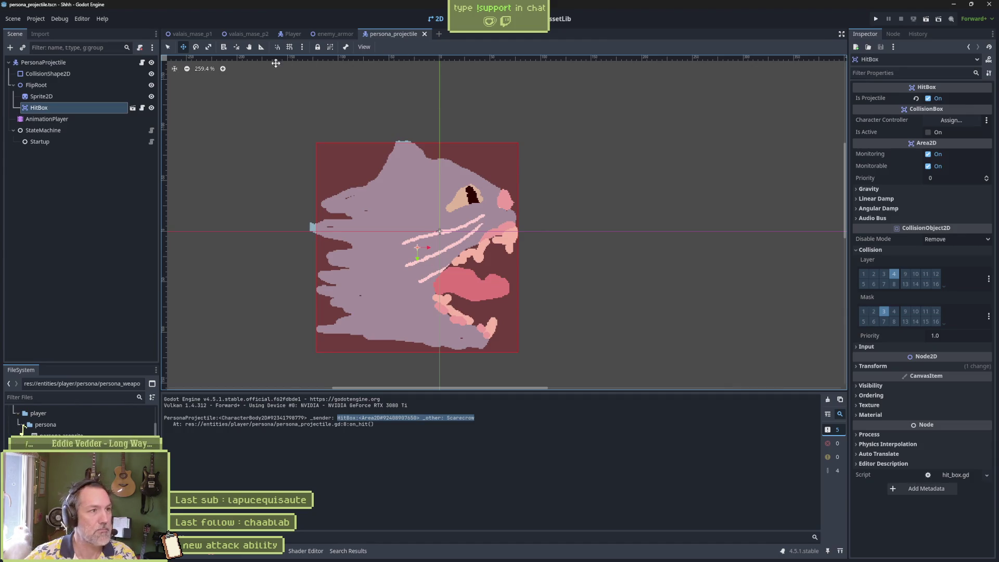
pyautogui.click(58, 19)
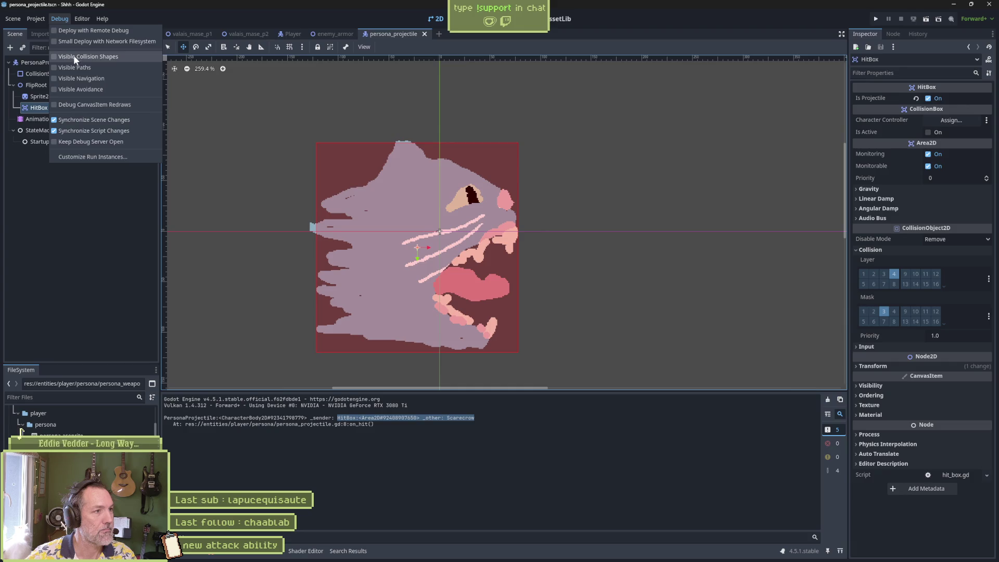
# Run enemy_armor, trigger one cat persona attack, and stop the game
pyautogui.click(285, 109)
pyautogui.click(337, 33)
pyautogui.press('F6')
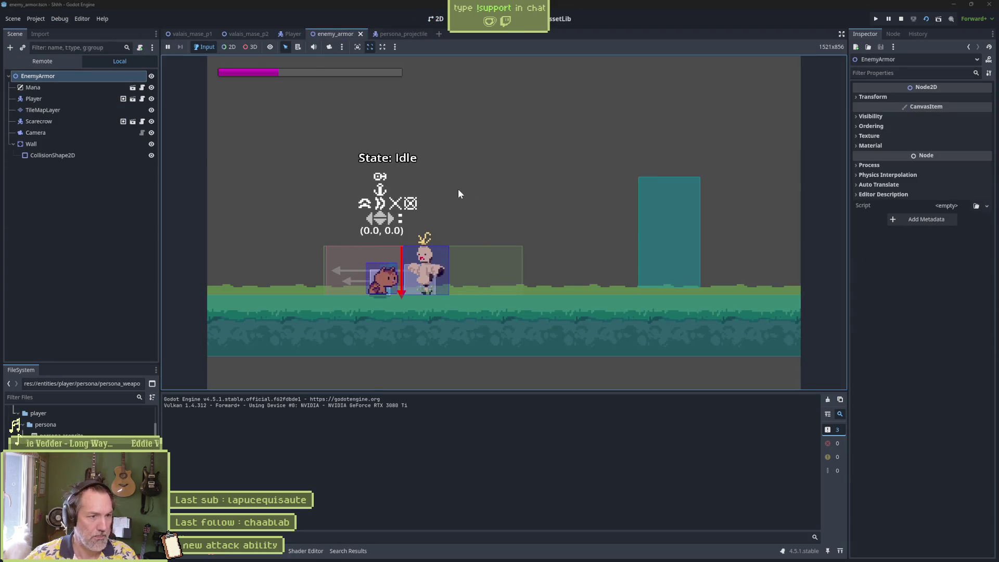
pyautogui.press('e')
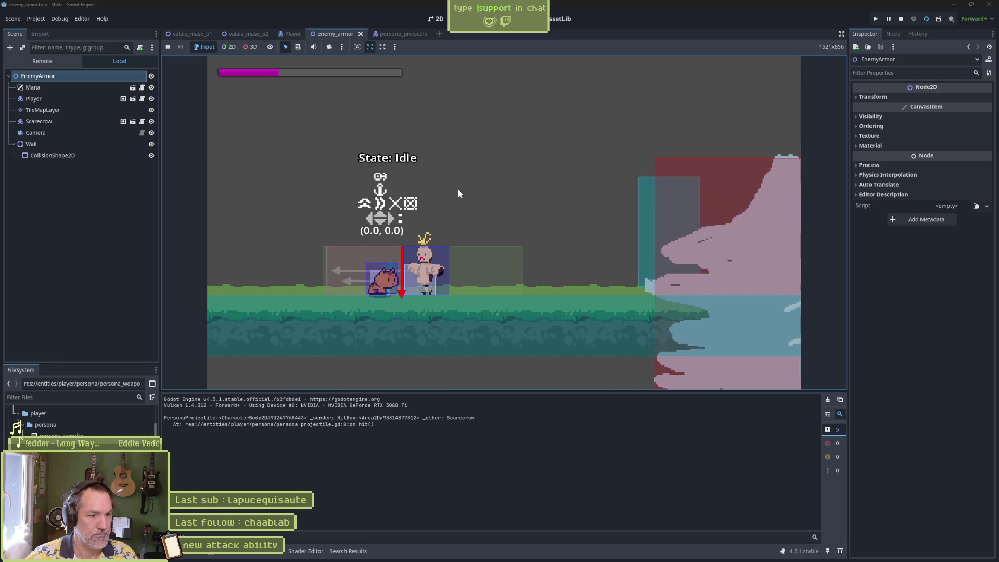
pyautogui.press('F8')
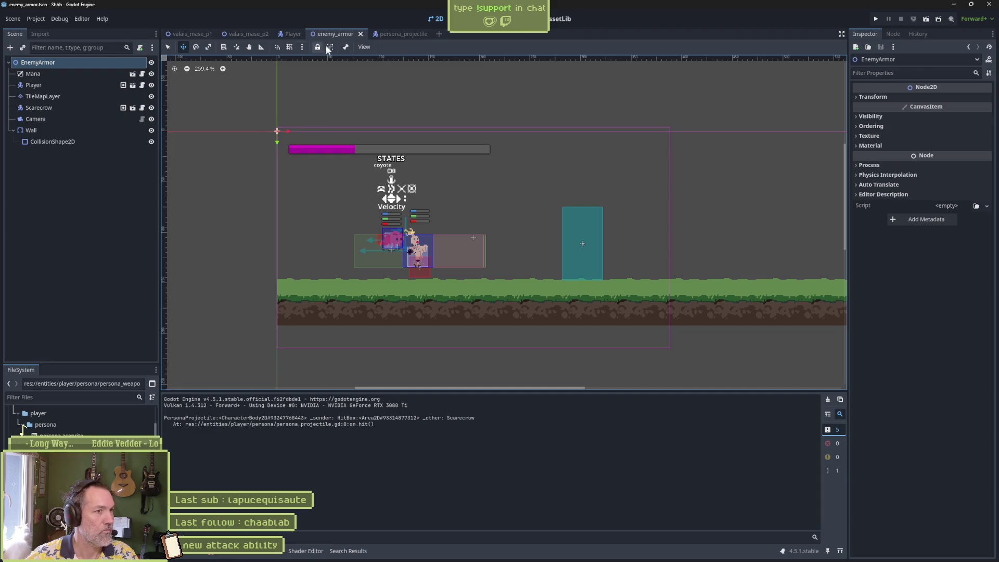
# In player_persona_attack_state.gd, change the spawn position from Vector2(100, 150) to Vector2(10, 150)
pyautogui.hotkey('ctrl', 'F3')
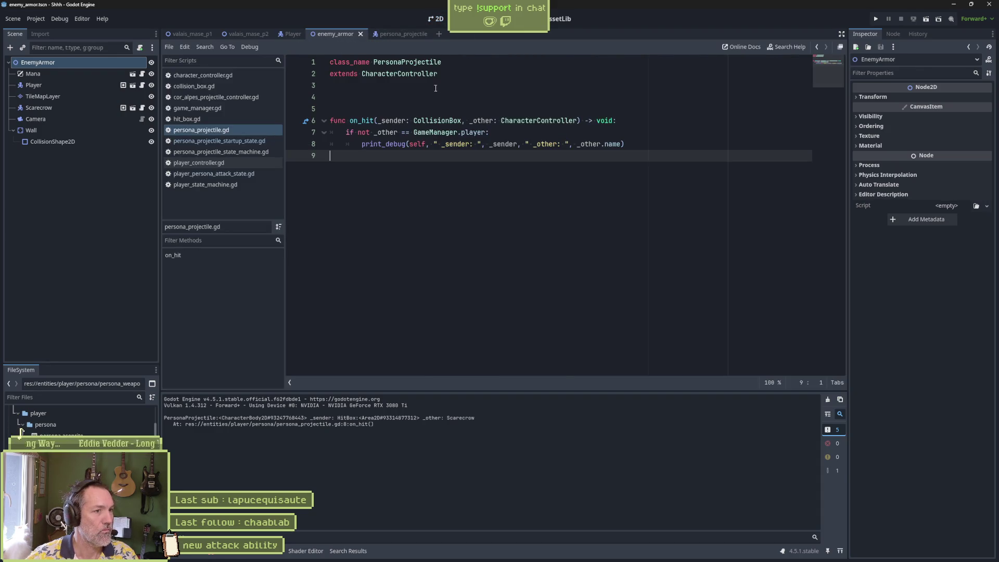
pyautogui.click(220, 152)
pyautogui.middleClick(217, 152)
pyautogui.click(221, 141)
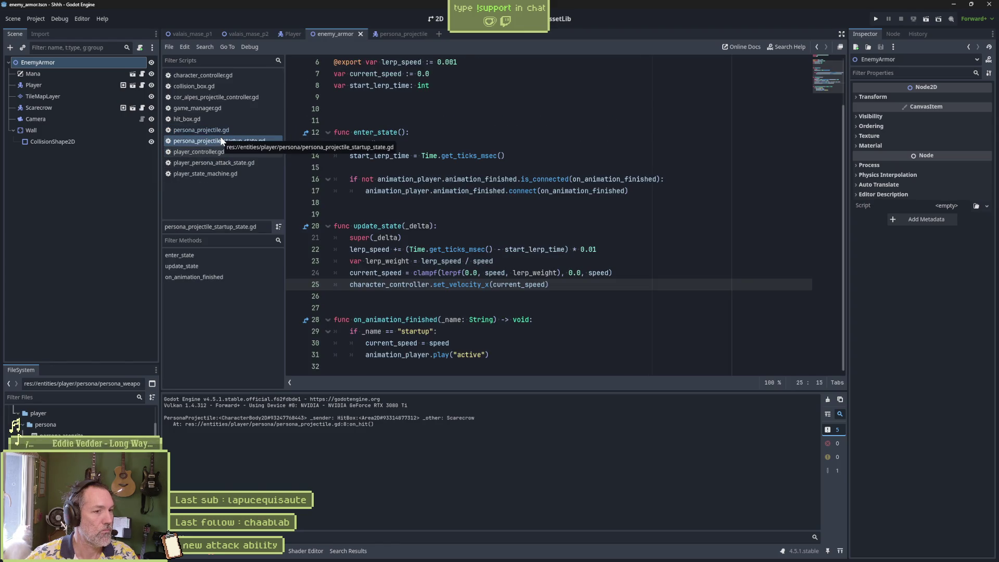
pyautogui.click(217, 171)
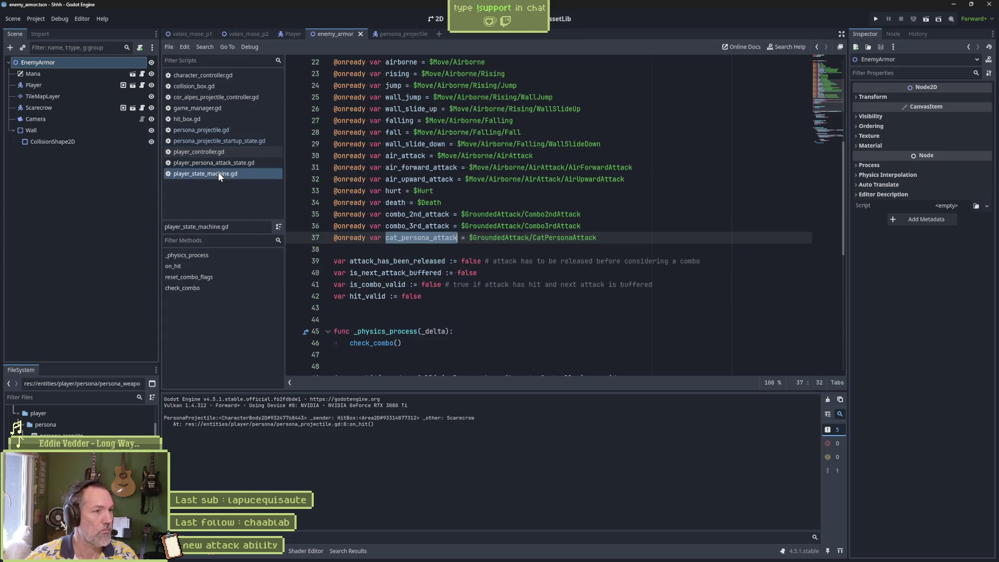
pyautogui.middleClick(217, 170)
pyautogui.click(221, 163)
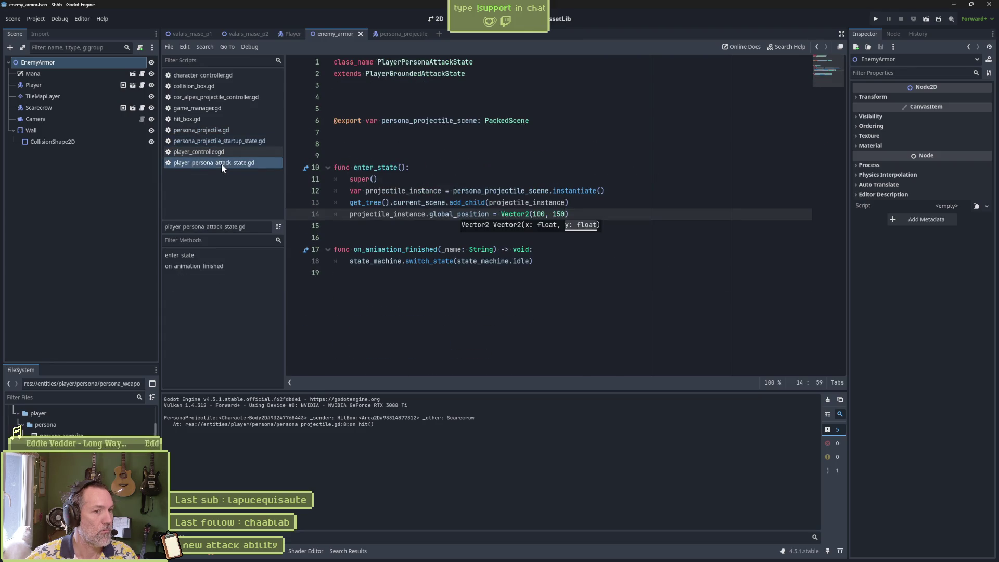
pyautogui.click(537, 214)
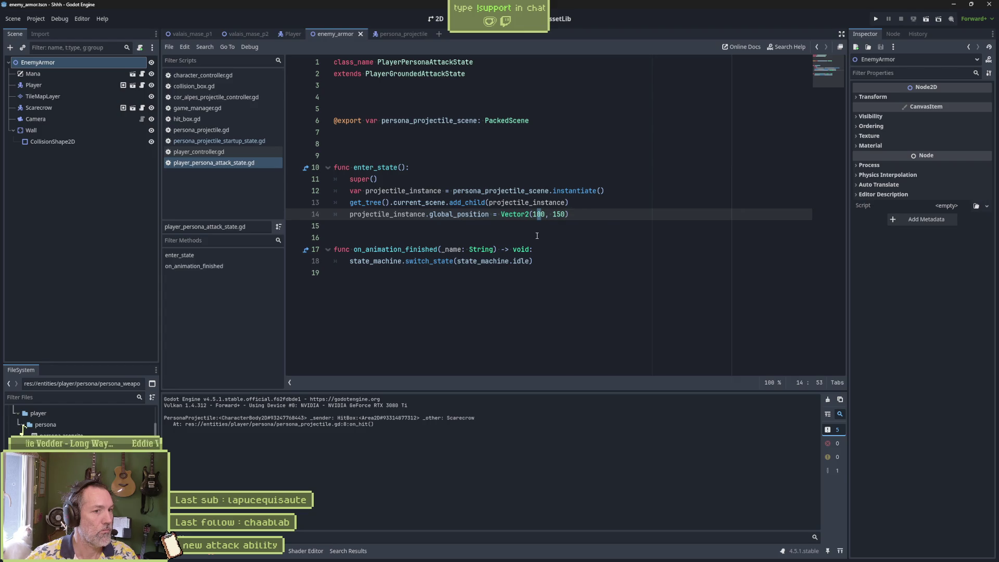
pyautogui.press('Delete')
# Test-run the new spawn position, then select the persona_projectile AnimationPlayer
pyautogui.press('F6')
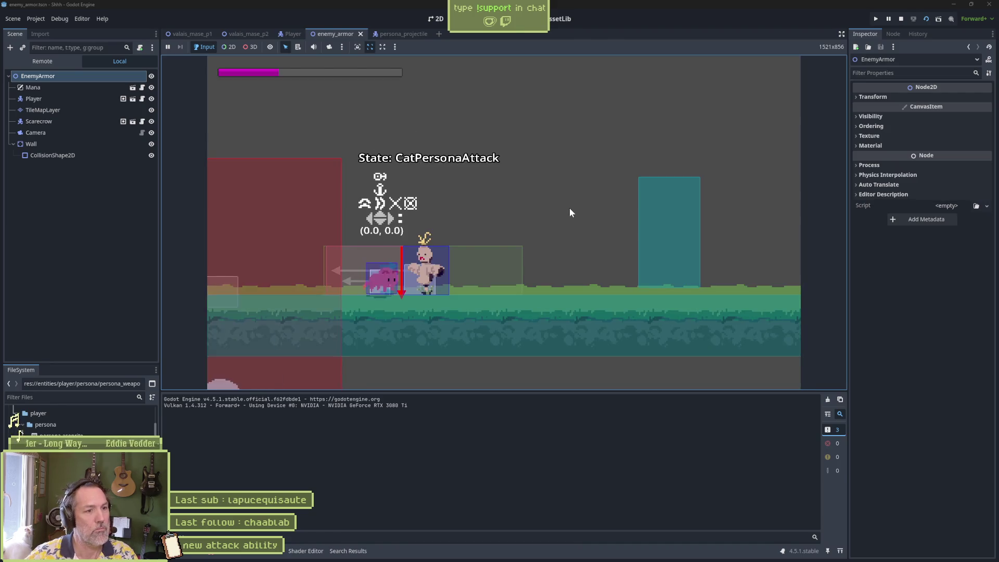
pyautogui.press('F8')
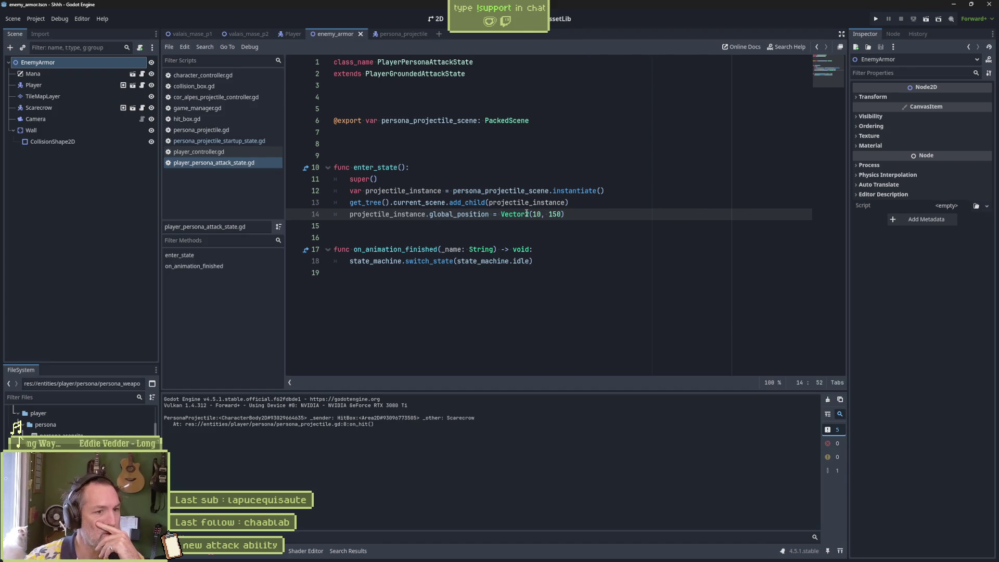
pyautogui.hotkey('ctrl', 'Tab')
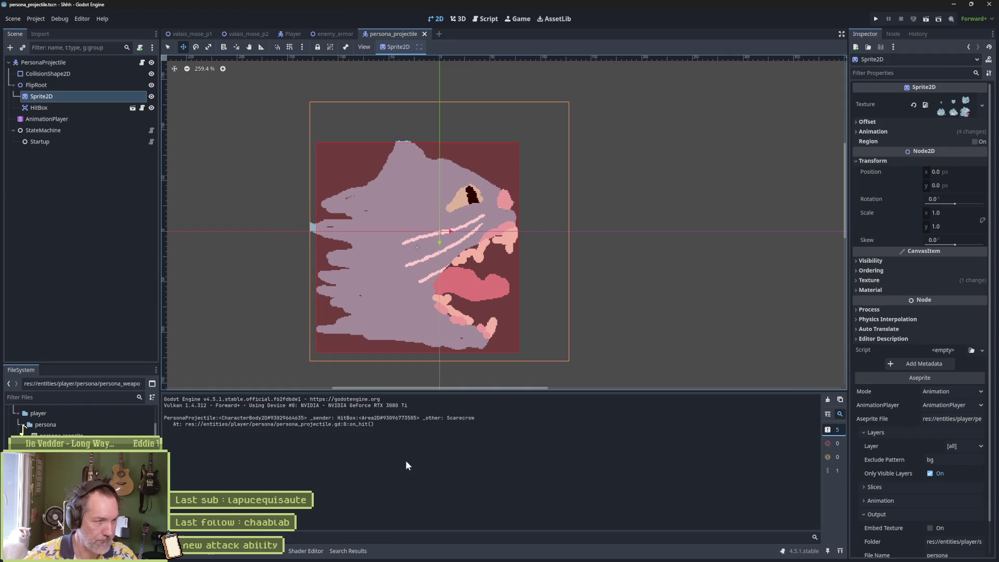
pyautogui.click(86, 120)
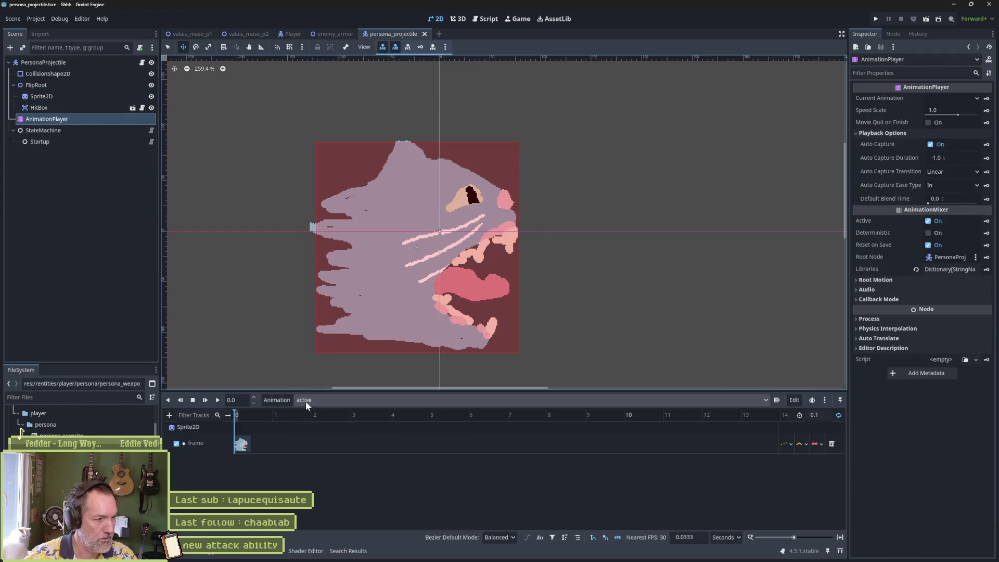
# Select the startup animation, scrub its frames, and move FlipRoot up about 25 px
pyautogui.click(308, 400)
pyautogui.click(325, 418)
pyautogui.moveTo(250, 414); pyautogui.dragTo(225, 412)
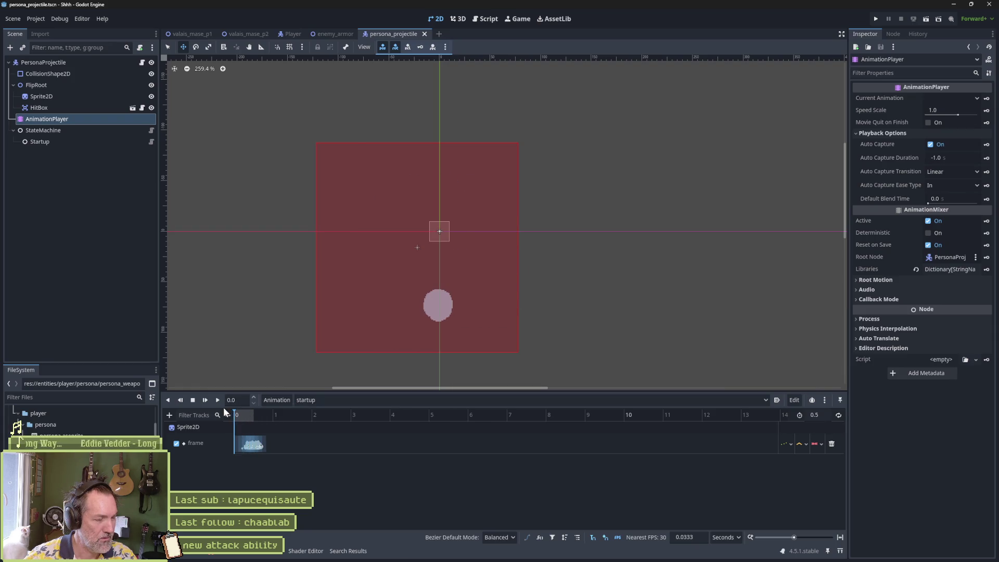
pyautogui.click(67, 85)
pyautogui.moveTo(397, 192)
pyautogui.mouseDown()
pyautogui.moveTo(401, 134)
pyautogui.moveTo(427, 166)
pyautogui.moveTo(431, 198)
pyautogui.mouseUp()
# Add an is_active key track for the HitBox in the startup animation
pyautogui.click(72, 107)
pyautogui.moveTo(239, 414)
pyautogui.mouseDown()
pyautogui.moveTo(253, 414)
pyautogui.moveTo(117, 197)
pyautogui.mouseUp()
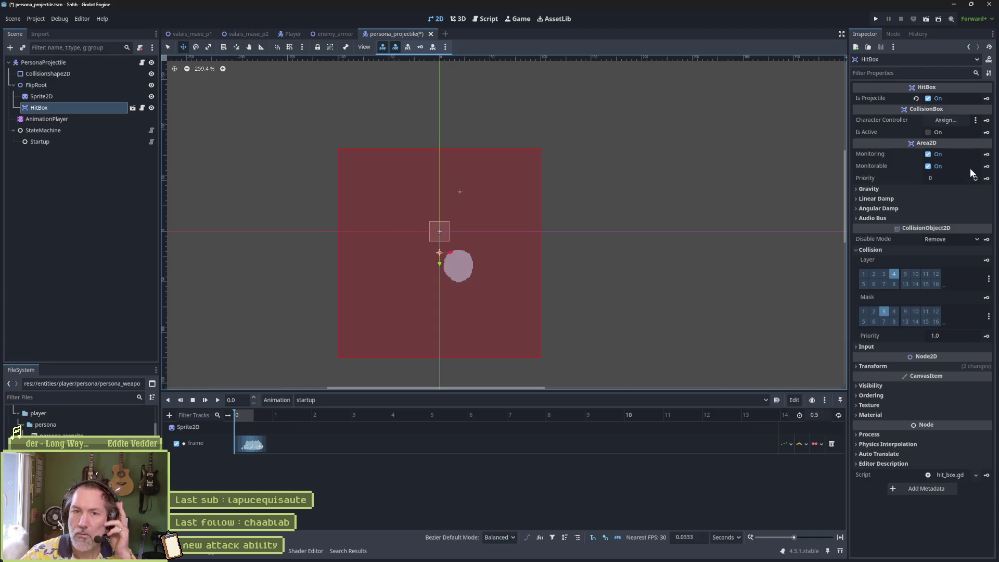
pyautogui.click(986, 132)
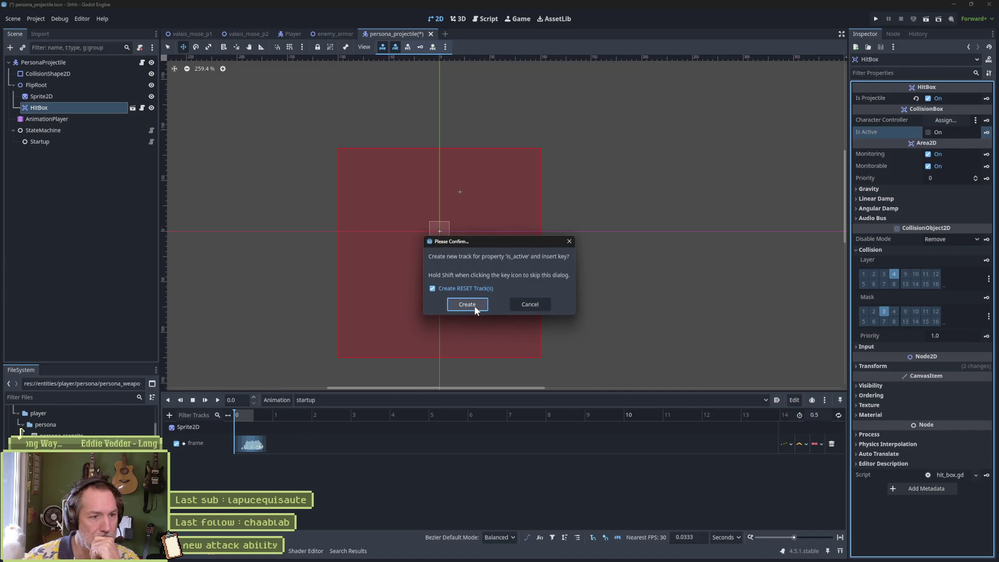
pyautogui.click(476, 305)
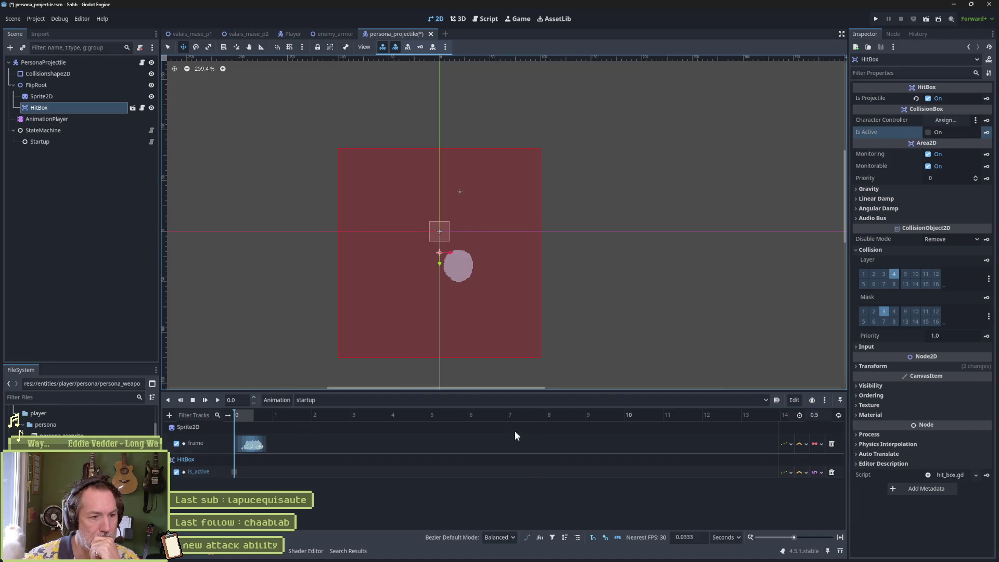
pyautogui.click(839, 537)
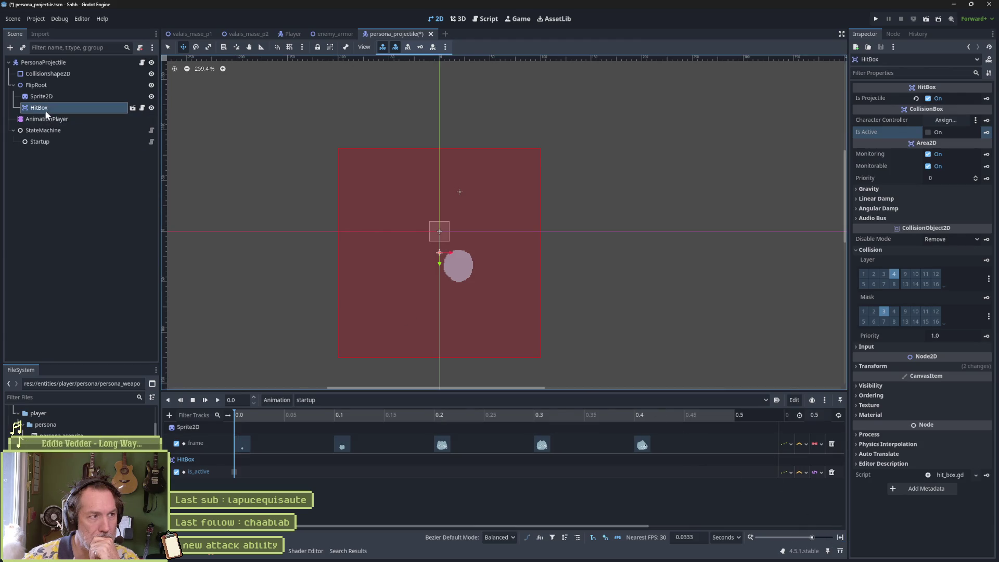
pyautogui.click(331, 397)
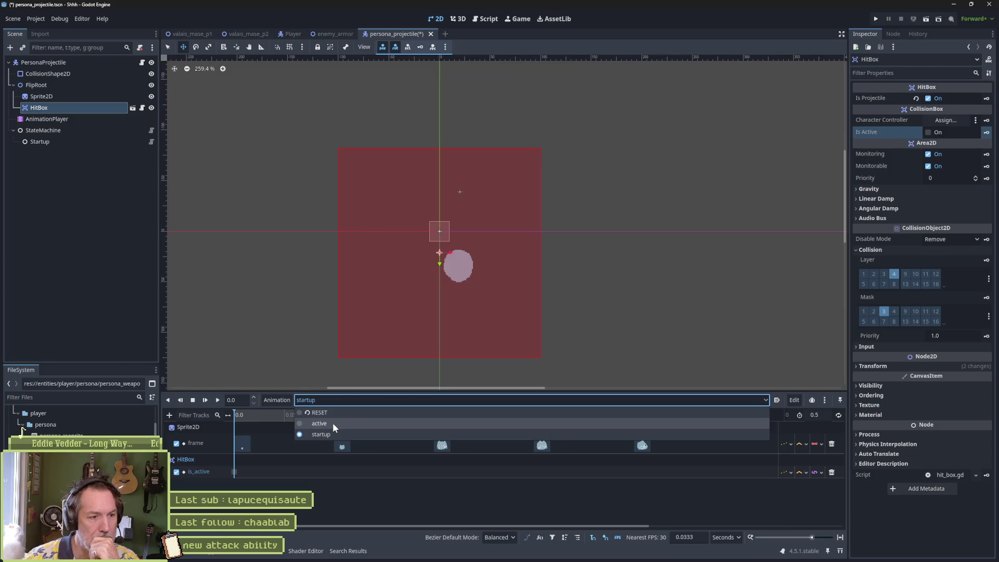
pyautogui.click(319, 484)
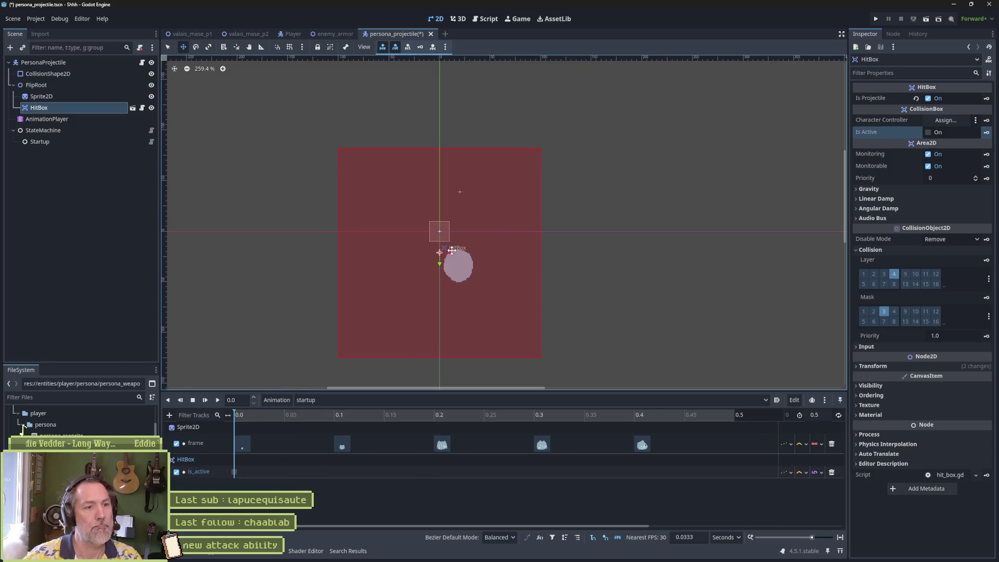
# Reset the HitBox's position and scale to defaults and place it on the origin
pyautogui.press('s')
pyautogui.moveTo(448, 258); pyautogui.dragTo(442, 234)
pyautogui.press('w')
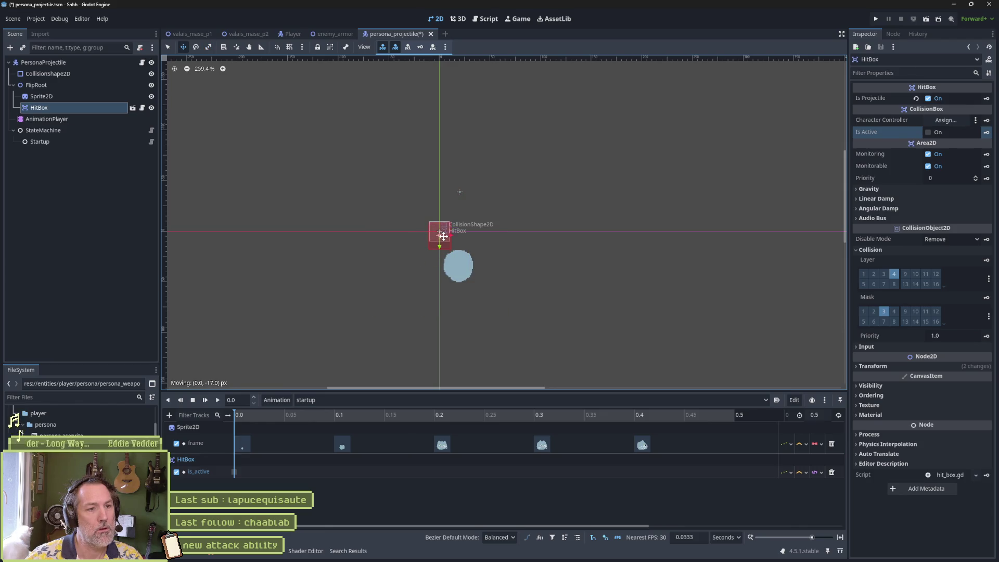
pyautogui.click(877, 367)
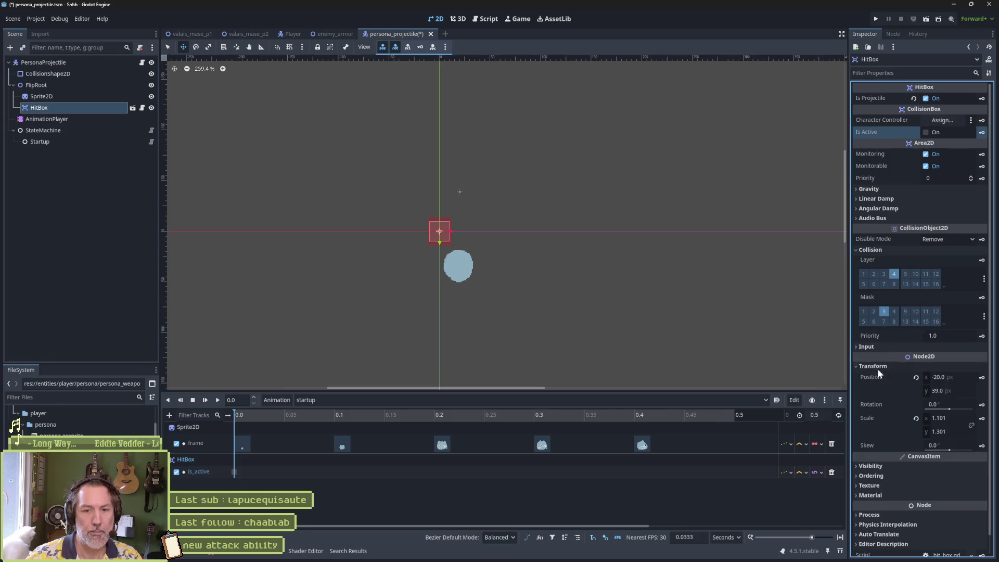
pyautogui.click(915, 377)
pyautogui.click(916, 418)
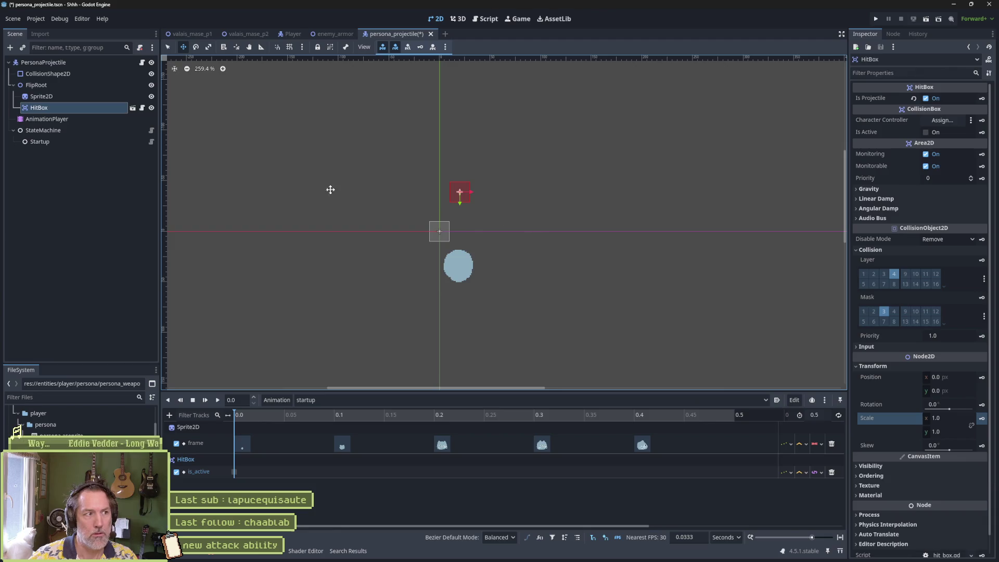
pyautogui.moveTo(450, 204); pyautogui.dragTo(456, 247)
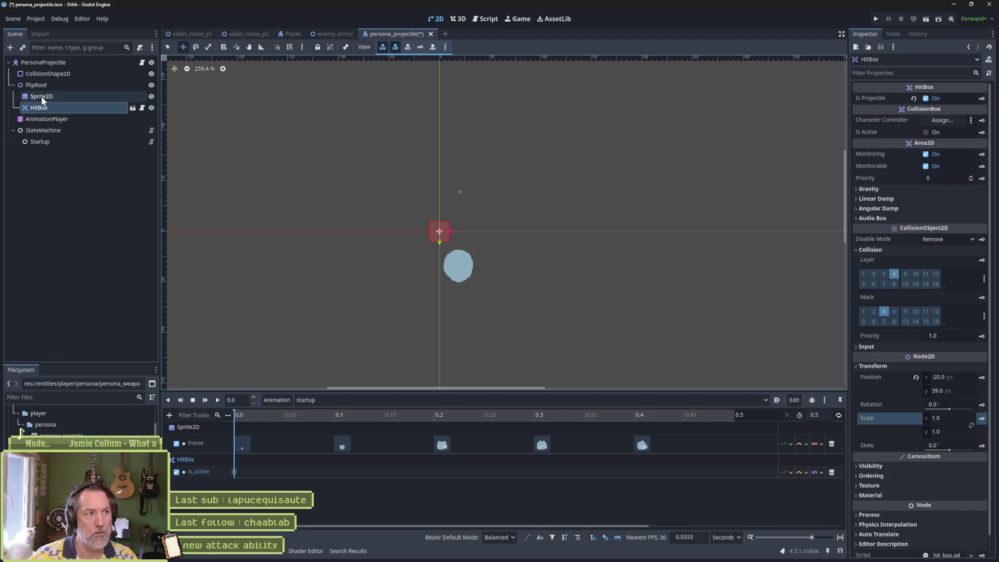
# Move the cat Sprite2D to (-20, -37) over the HitBox and save the scene
pyautogui.click(459, 190)
pyautogui.moveTo(488, 220)
pyautogui.mouseDown()
pyautogui.moveTo(471, 219)
pyautogui.moveTo(469, 182)
pyautogui.mouseUp()
pyautogui.hotkey('ctrl', 's')
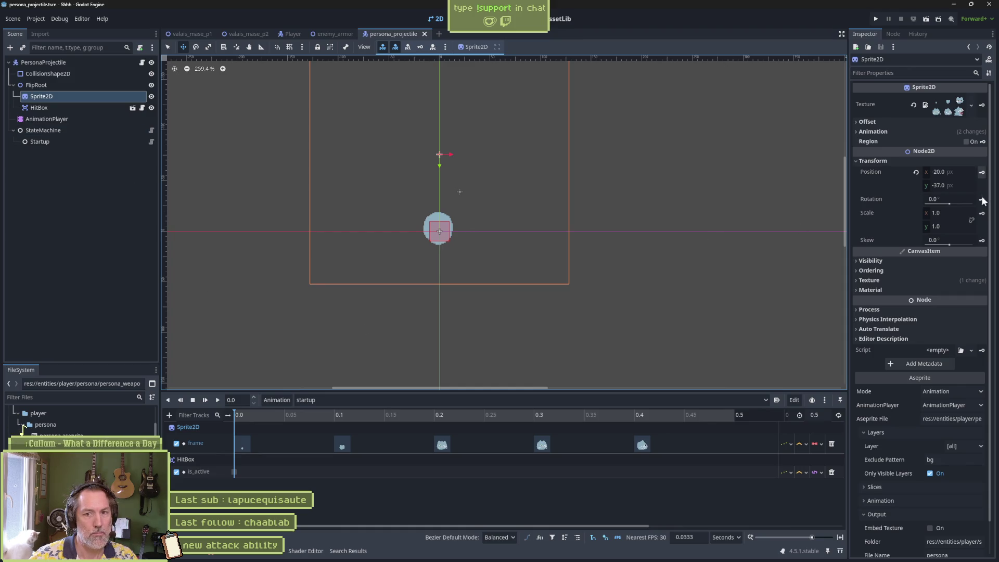
# In the active animation, add an is_active key track for the HitBox
pyautogui.click(982, 172)
pyautogui.click(530, 305)
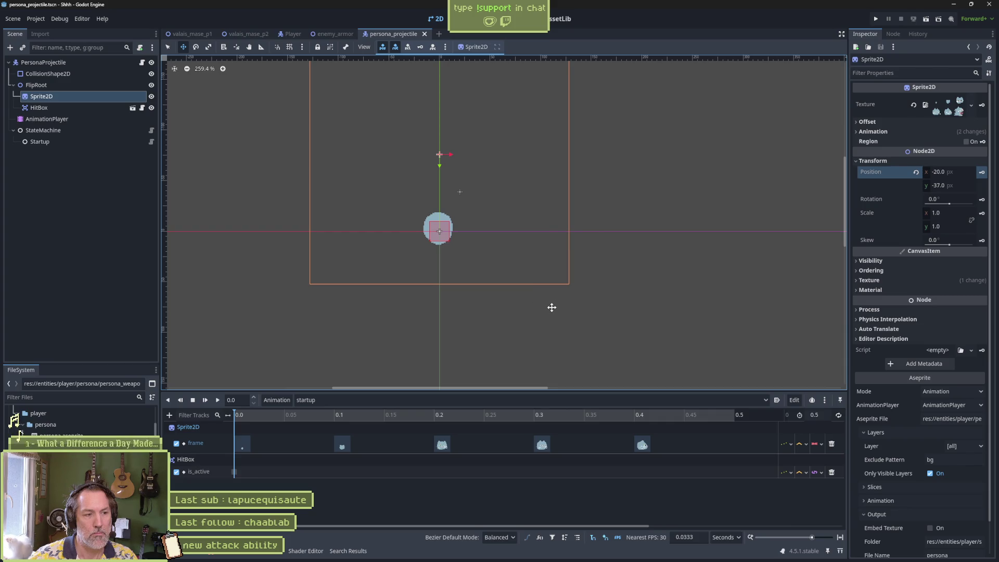
pyautogui.click(366, 399)
pyautogui.click(366, 427)
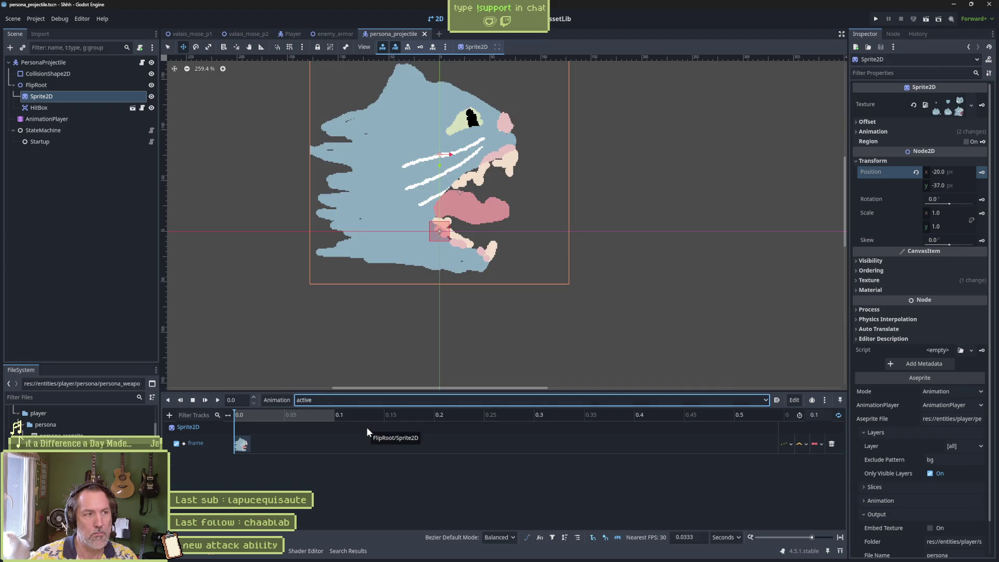
pyautogui.click(39, 107)
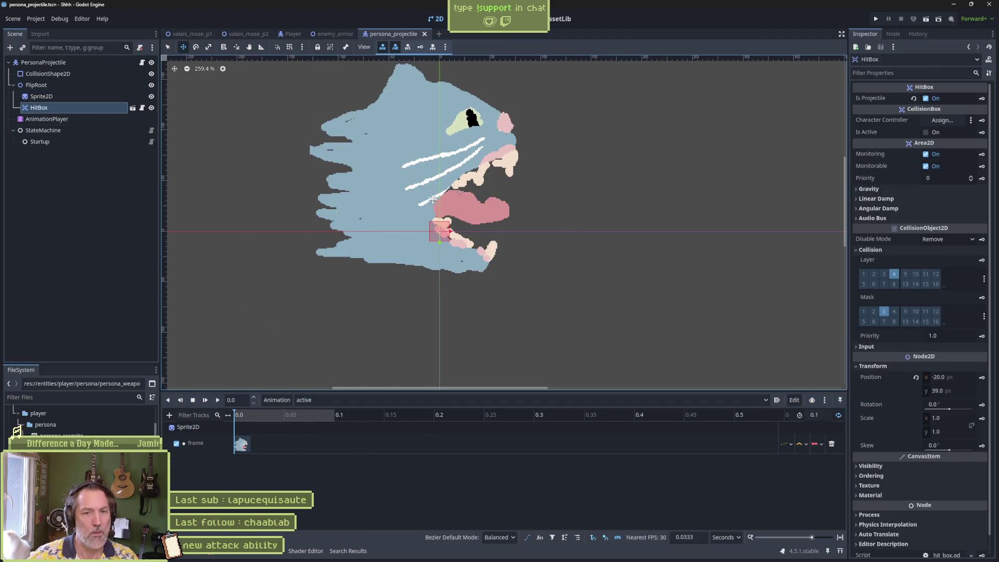
pyautogui.click(926, 132)
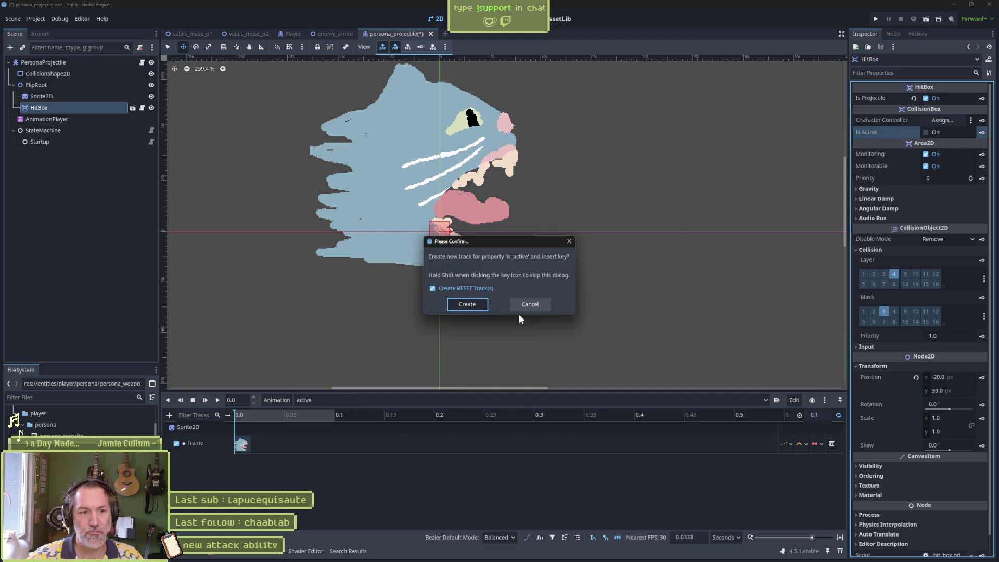
pyautogui.click(468, 303)
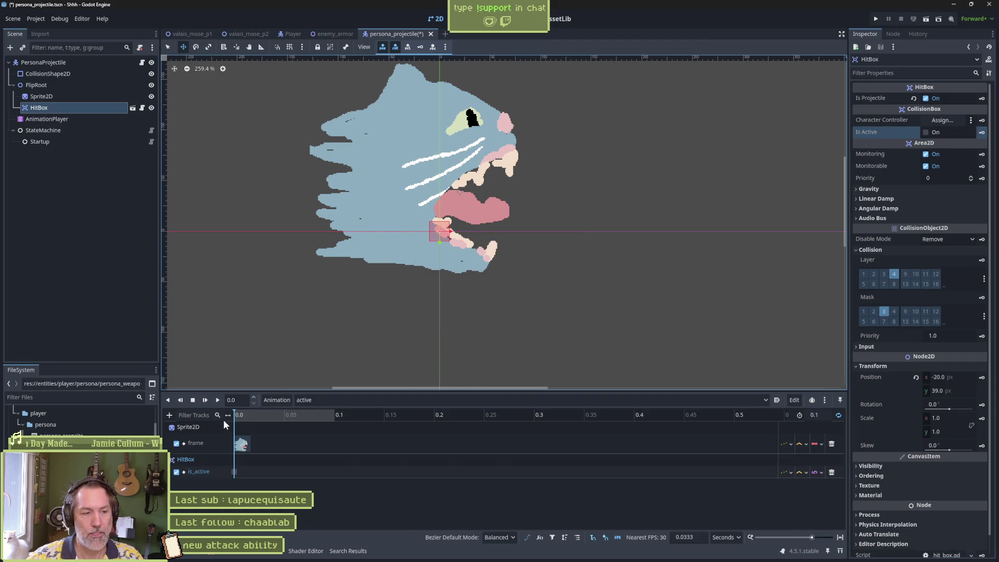
pyautogui.click(840, 538)
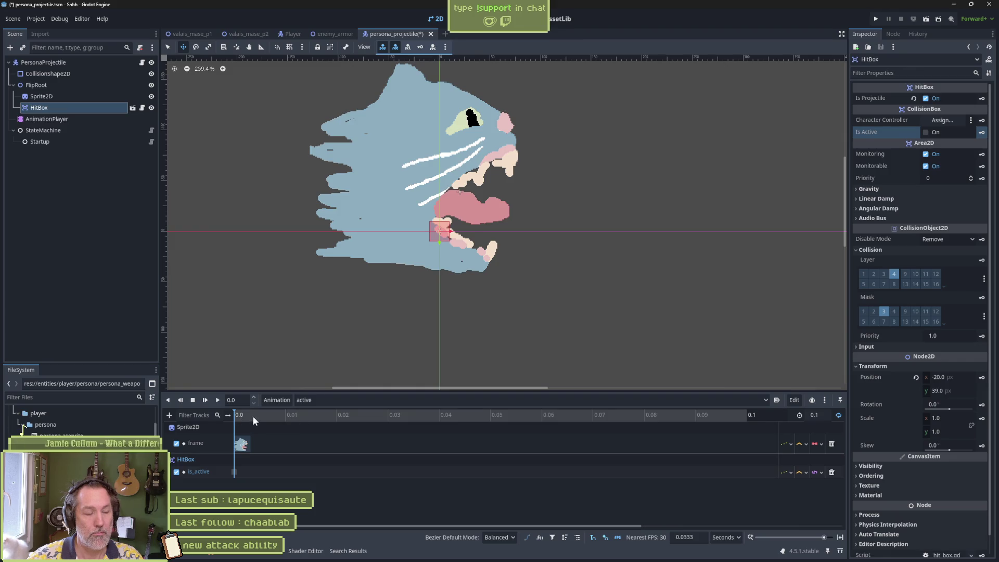
# Key the HitBox's Is Active on at 0.0333 s, then return the playhead to 0
pyautogui.click(320, 413)
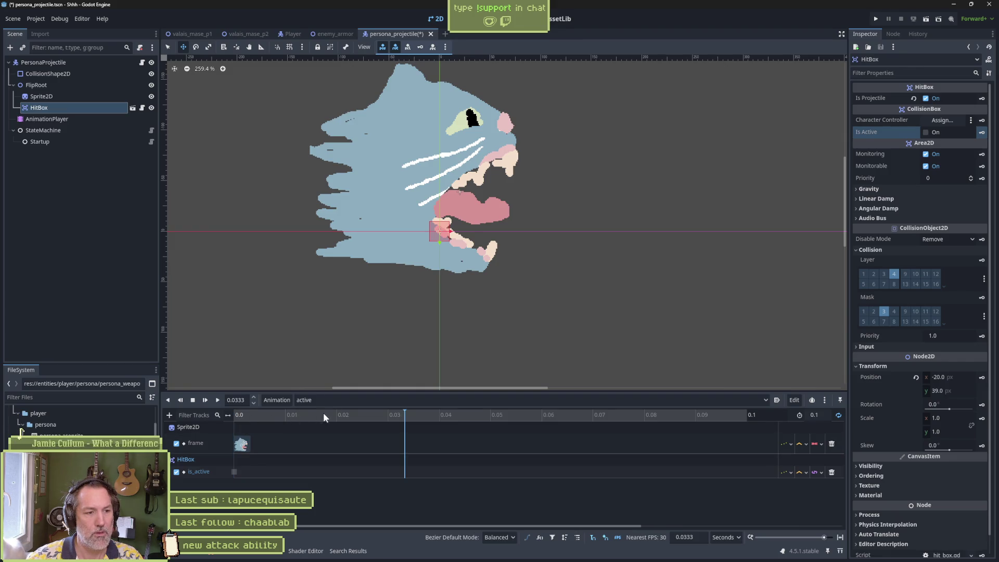
pyautogui.click(416, 416)
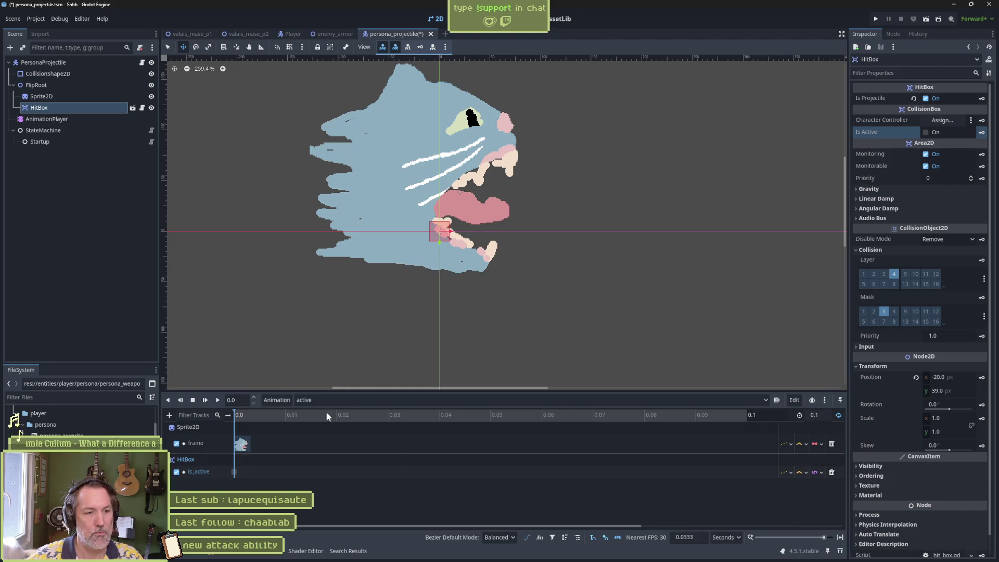
pyautogui.scroll(-2, 469, 447)
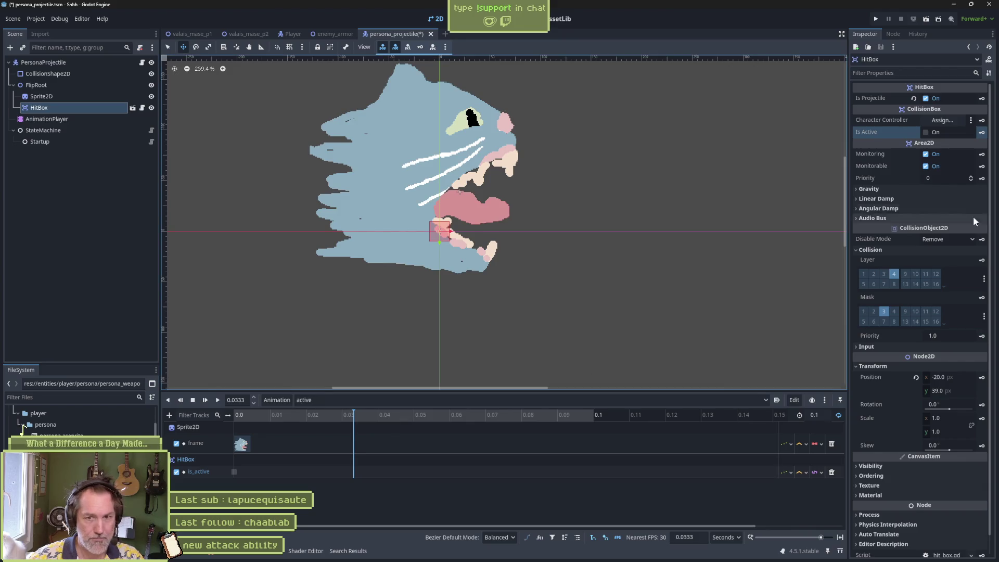
pyautogui.click(930, 133)
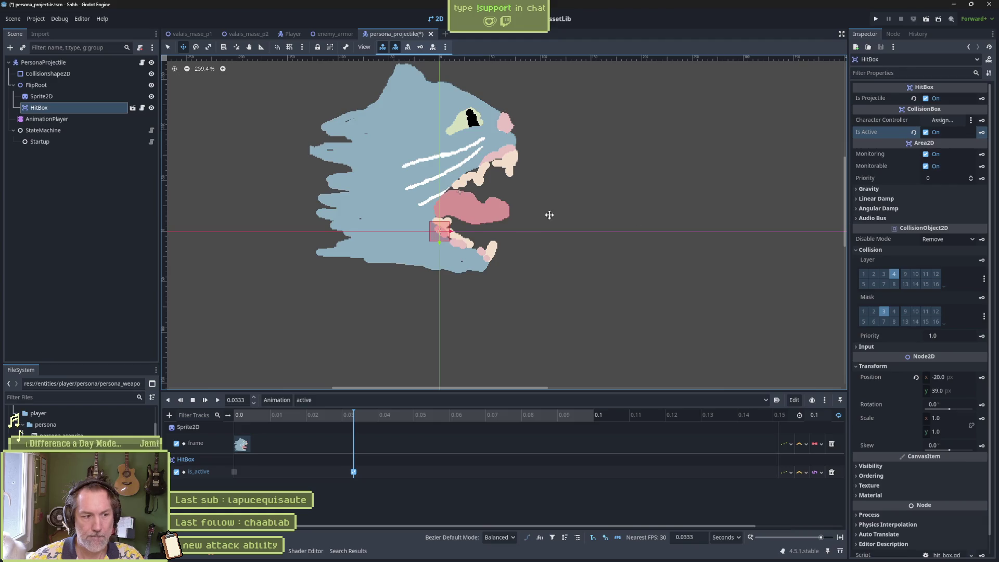
pyautogui.click(267, 413)
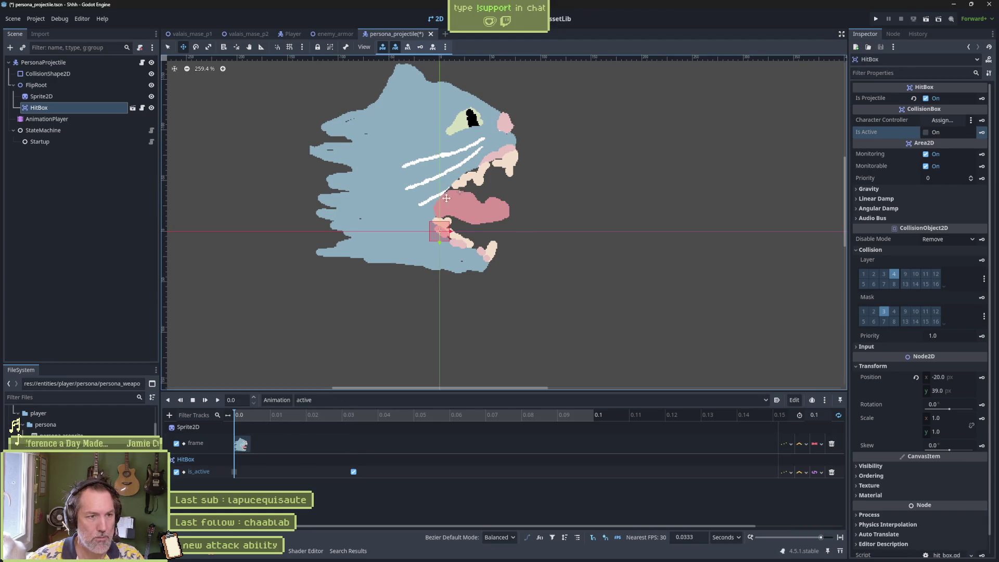
# Enlarge the HitBox to about 8.5×10.1 over the cat, save, and run enemy_armor
pyautogui.moveTo(451, 230)
pyautogui.mouseDown()
pyautogui.moveTo(458, 270)
pyautogui.moveTo(484, 244)
pyautogui.moveTo(474, 236)
pyautogui.moveTo(482, 237)
pyautogui.moveTo(474, 246)
pyautogui.moveTo(477, 211)
pyautogui.mouseUp()
pyautogui.press('w')
pyautogui.hotkey('ctrl', 's')
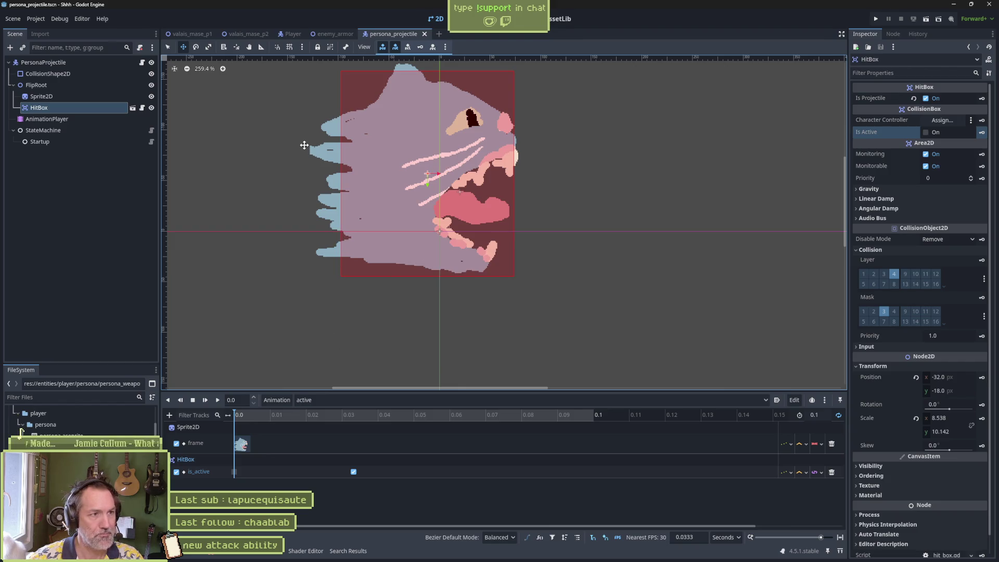
pyautogui.click(332, 34)
pyautogui.press('F6')
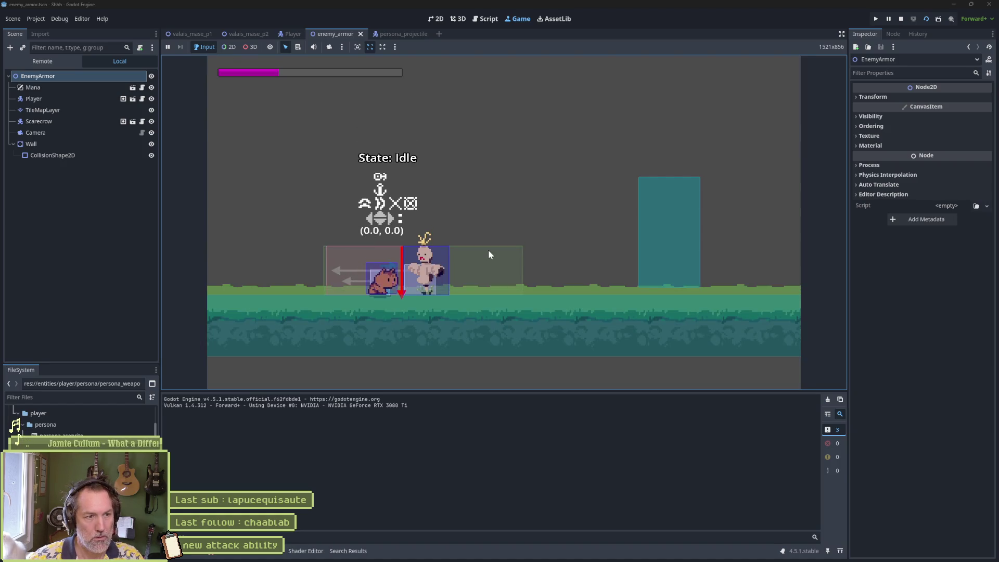
# After a test attack, turn on the is_active key at 0.0 in the projectile animation
pyautogui.press('e')
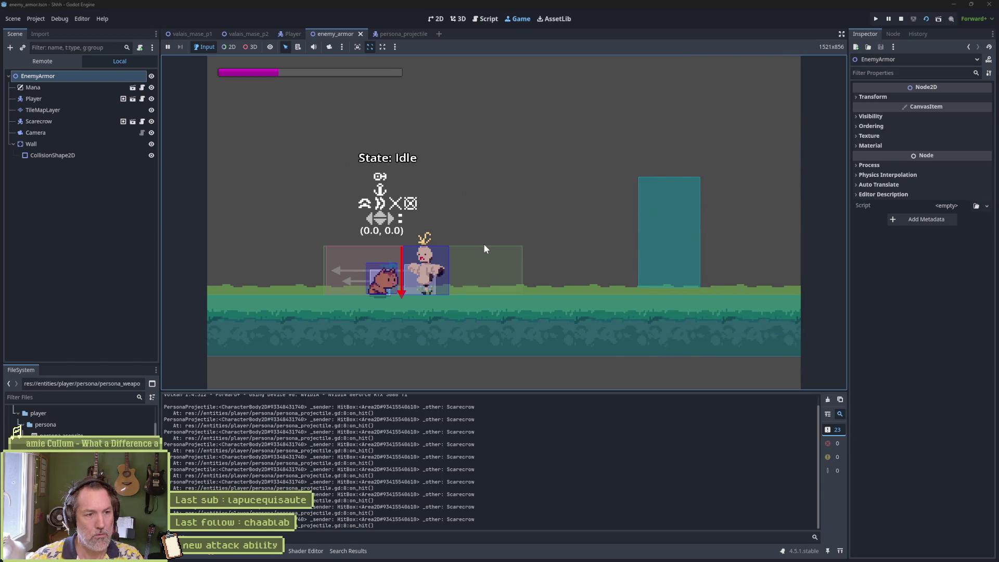
pyautogui.press('F8')
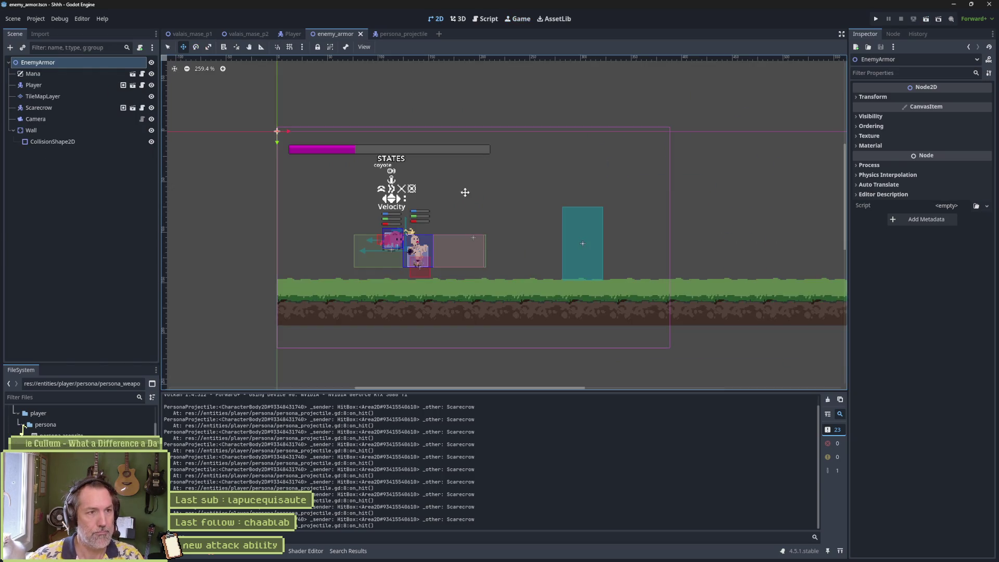
pyautogui.click(392, 31)
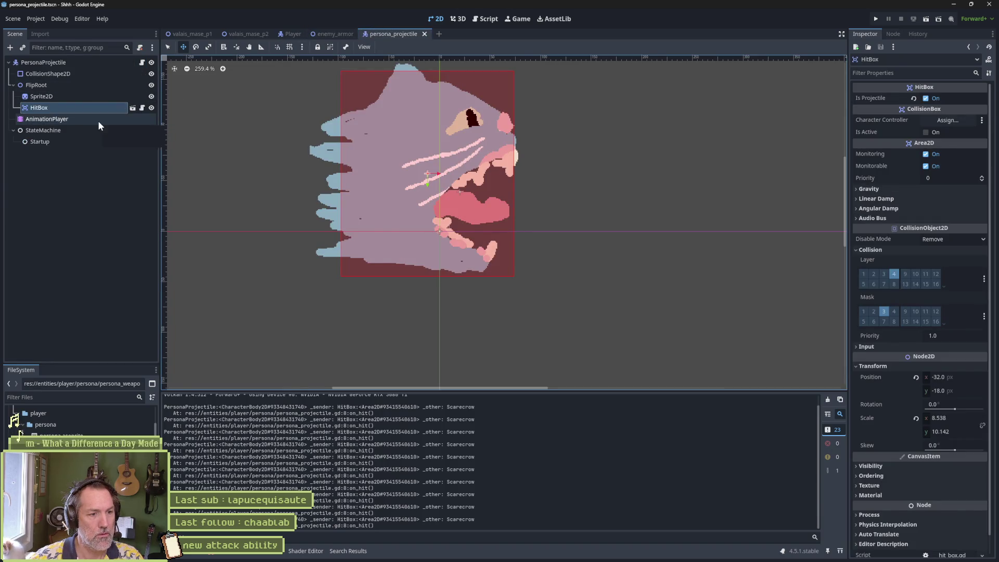
pyautogui.click(99, 120)
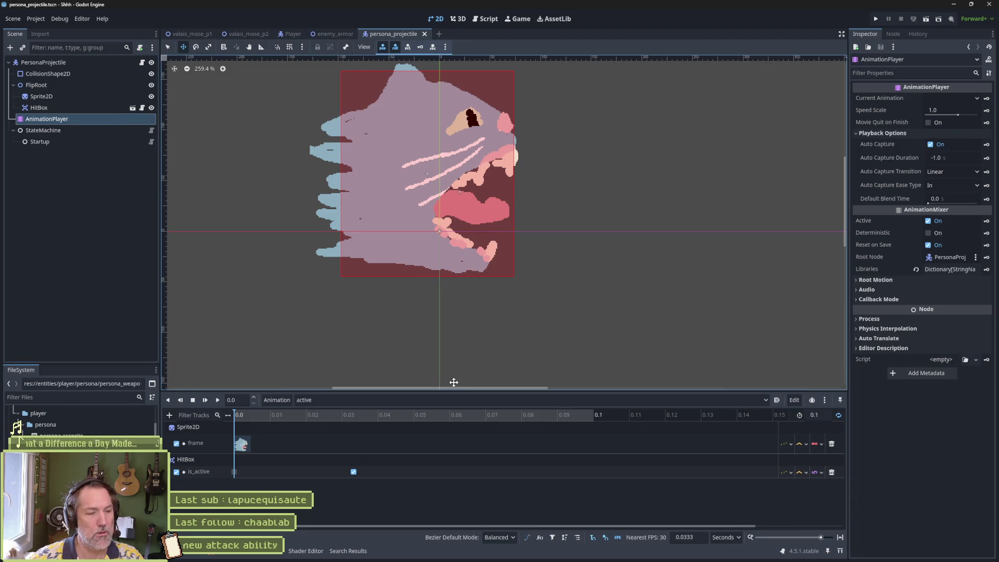
pyautogui.click(234, 471)
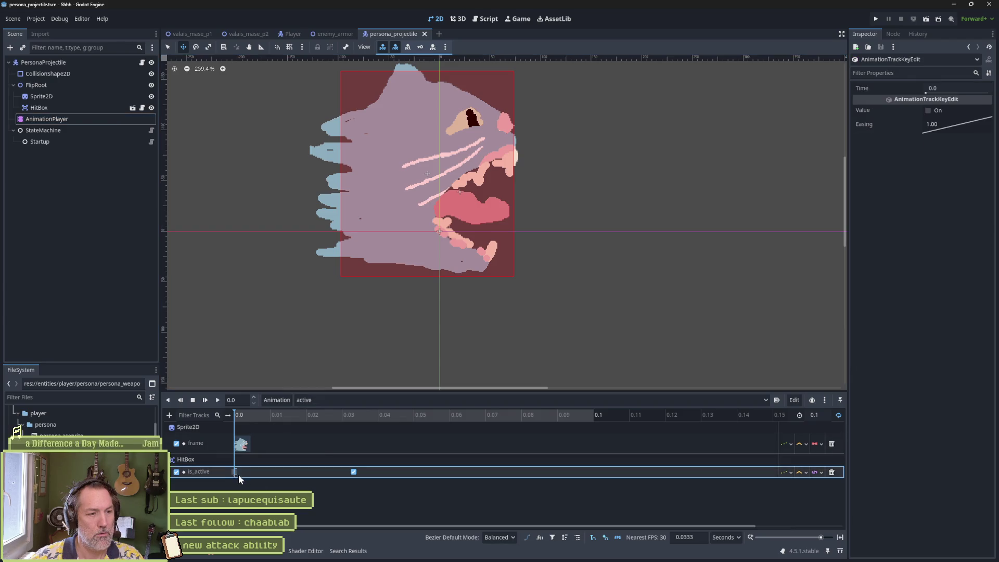
pyautogui.click(928, 111)
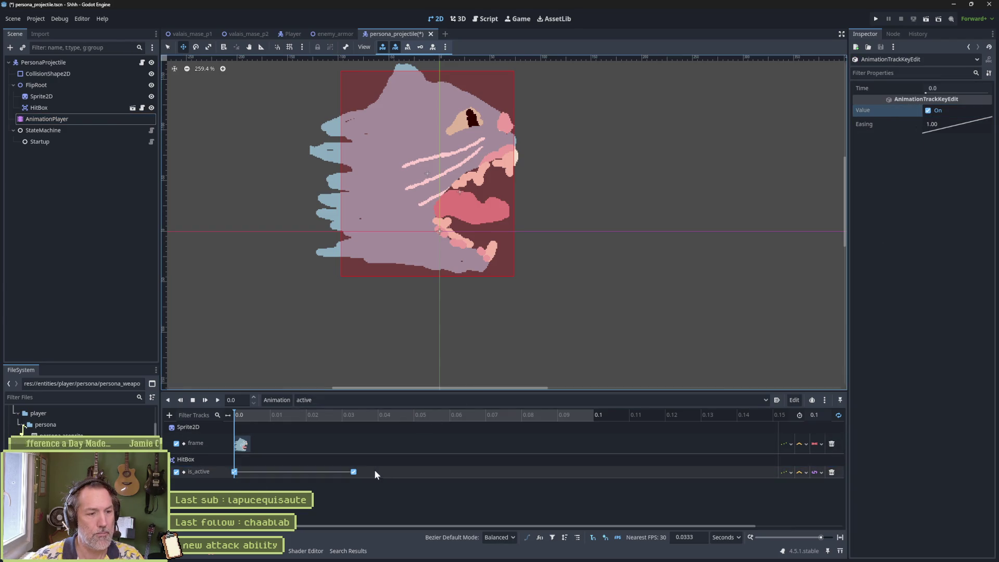
pyautogui.click(353, 472)
pyautogui.hotkey('ctrl', 'z')
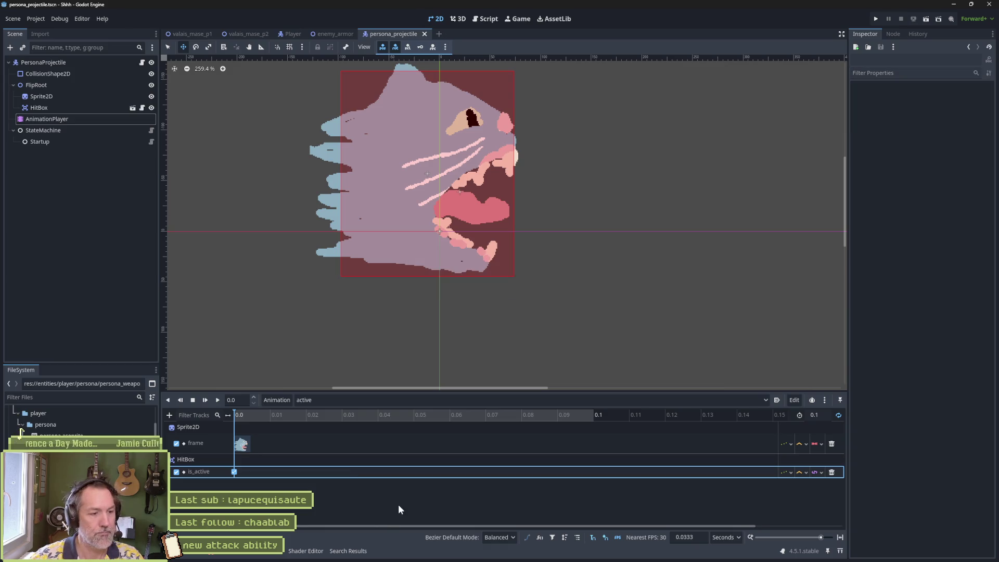
# Run enemy_armor twice, firing cat persona attacks at the Scarecrow, then stop the game
pyautogui.click(335, 33)
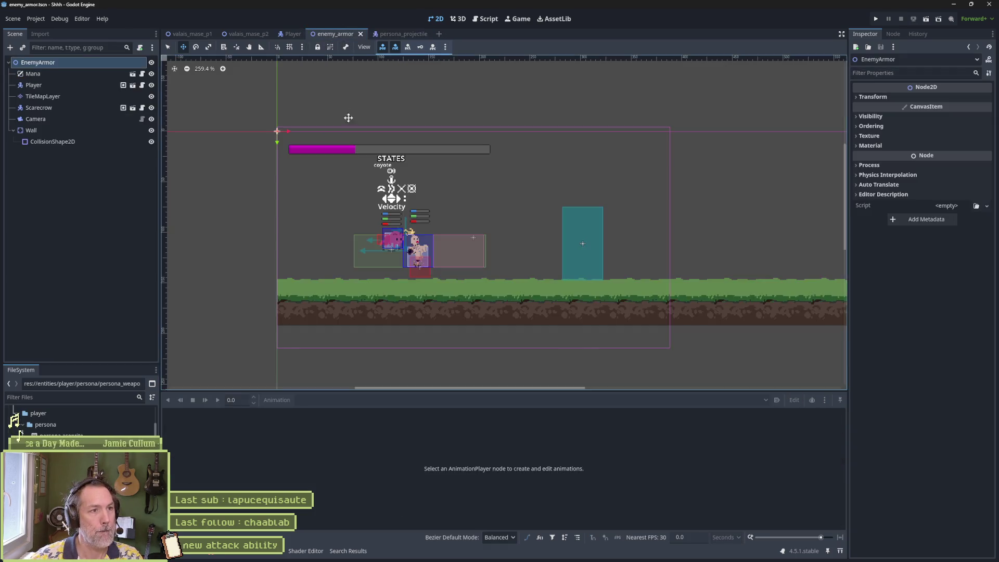
pyautogui.press('F6')
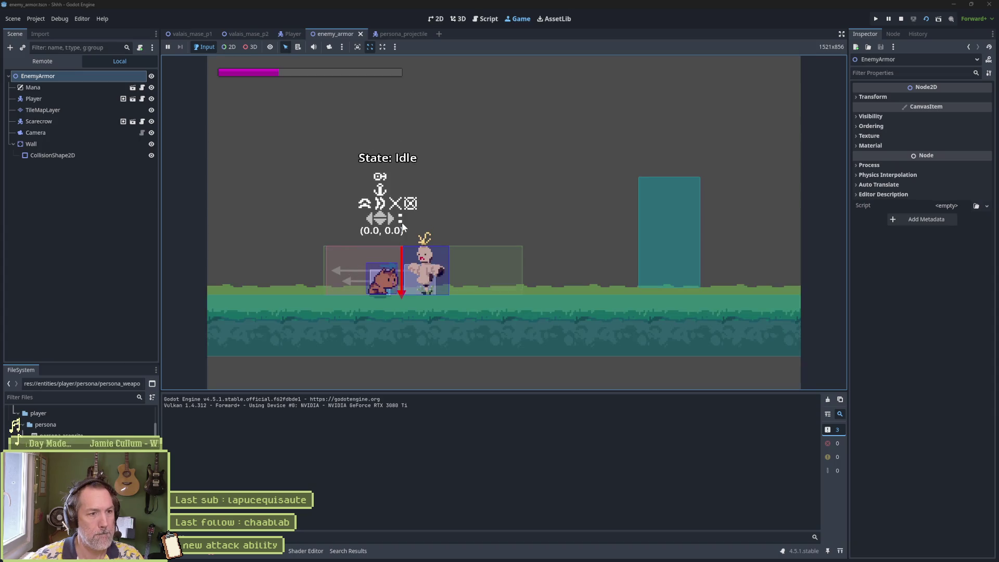
pyautogui.click(400, 222)
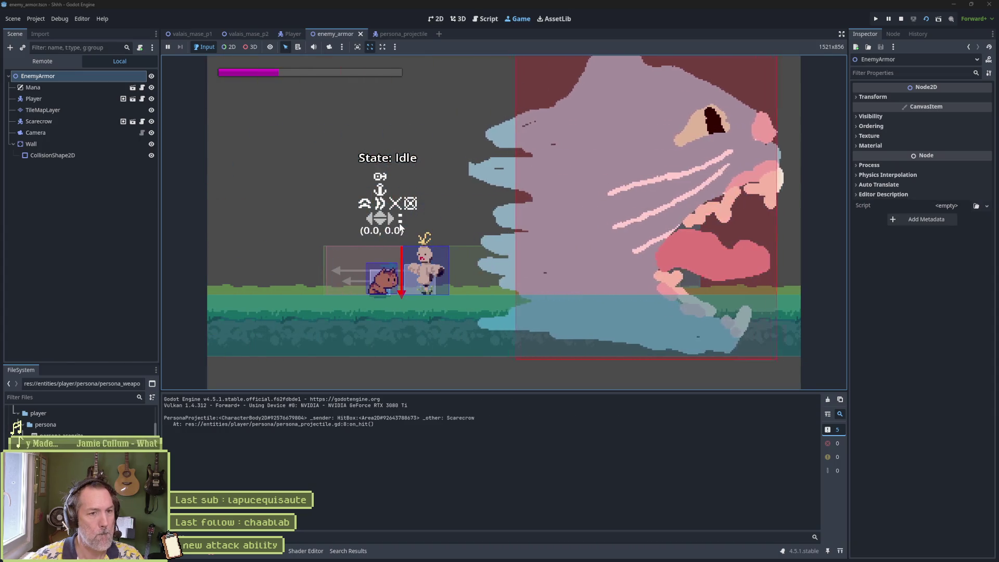
pyautogui.press('F8')
pyautogui.press('F6')
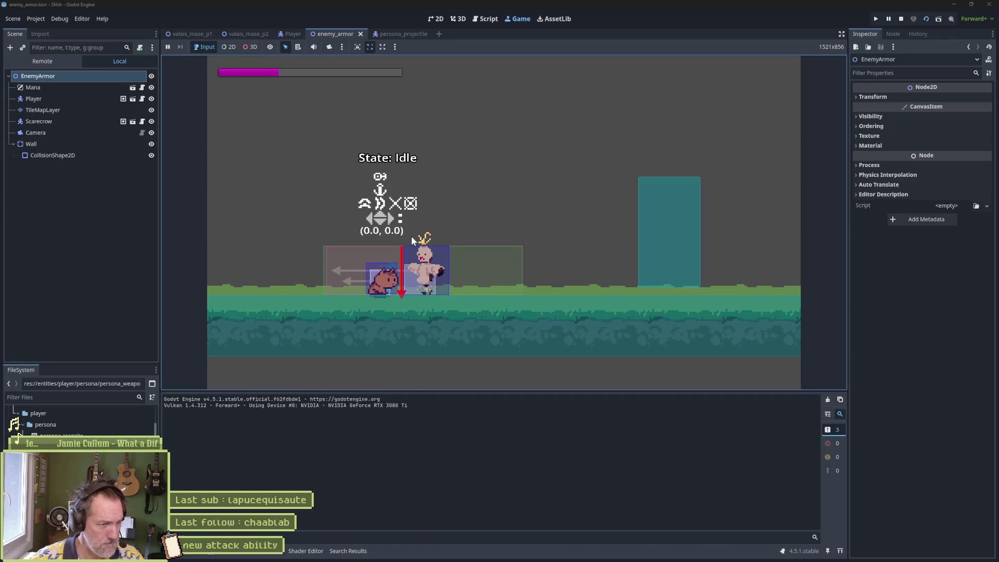
pyautogui.click(411, 240)
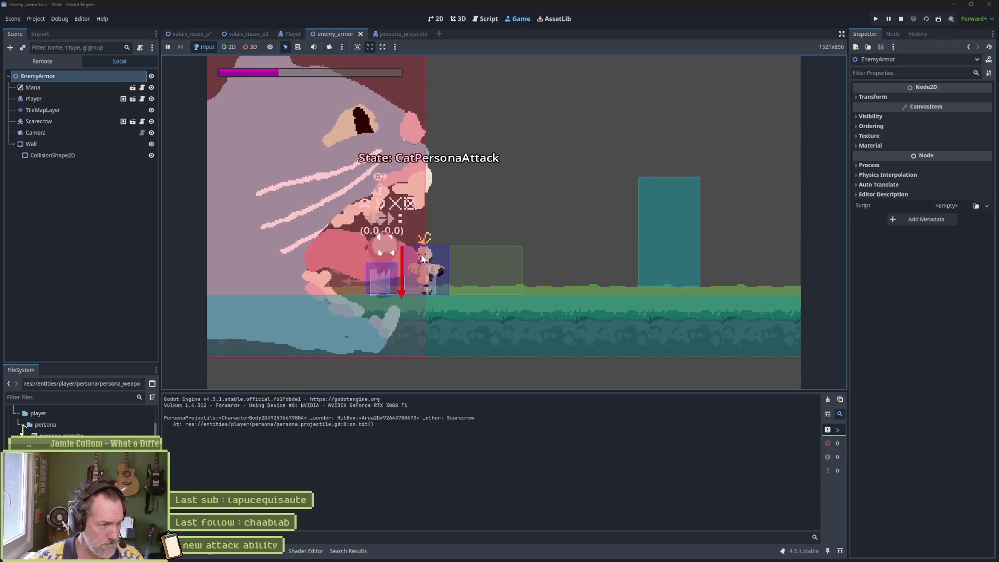
pyautogui.press('Right')
pyautogui.click(422, 258)
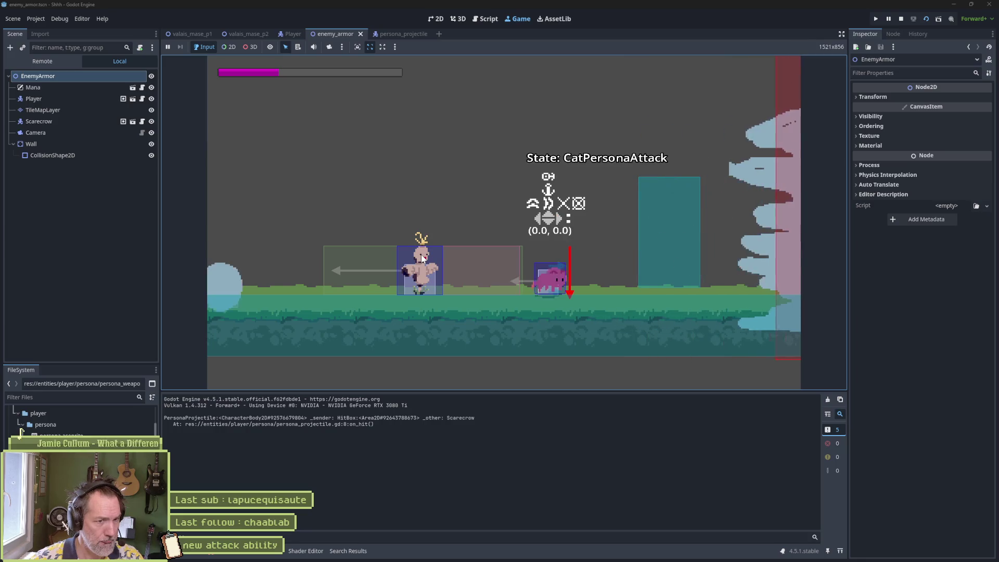
pyautogui.press('F8')
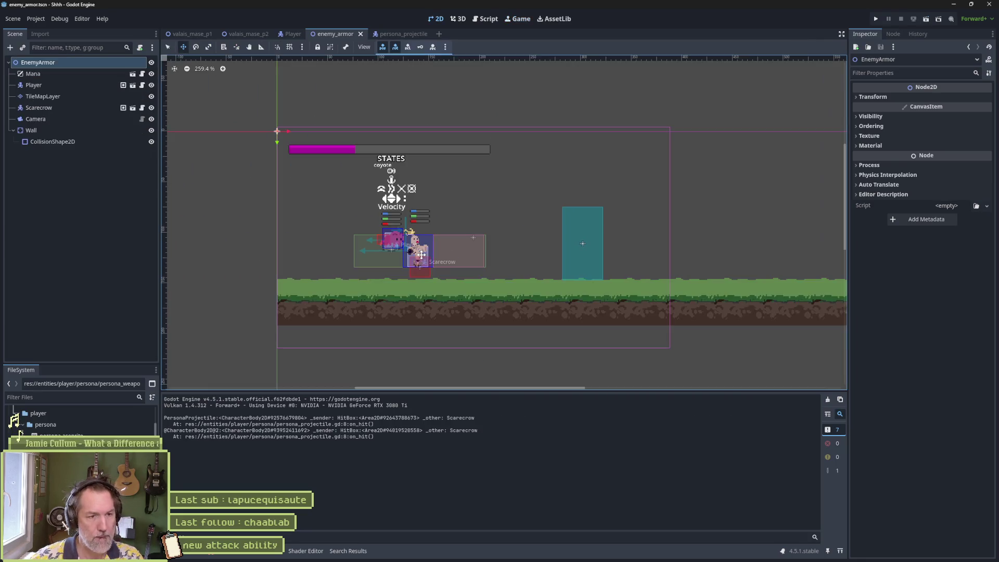
pyautogui.click(485, 19)
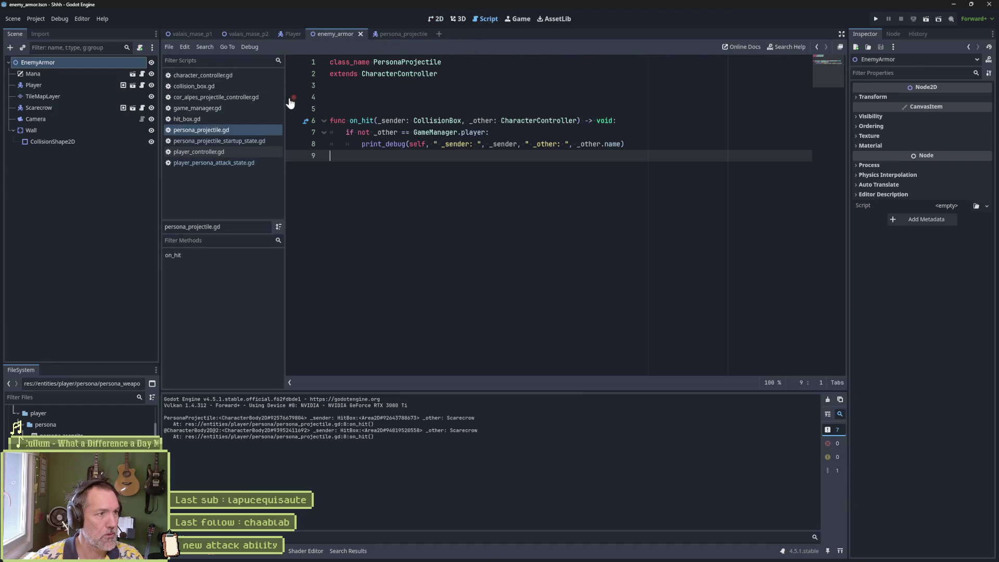
# Replace Vector2(10, 150) on line 14 with GameManager.player.global_position, save, and run the game
pyautogui.click(268, 162)
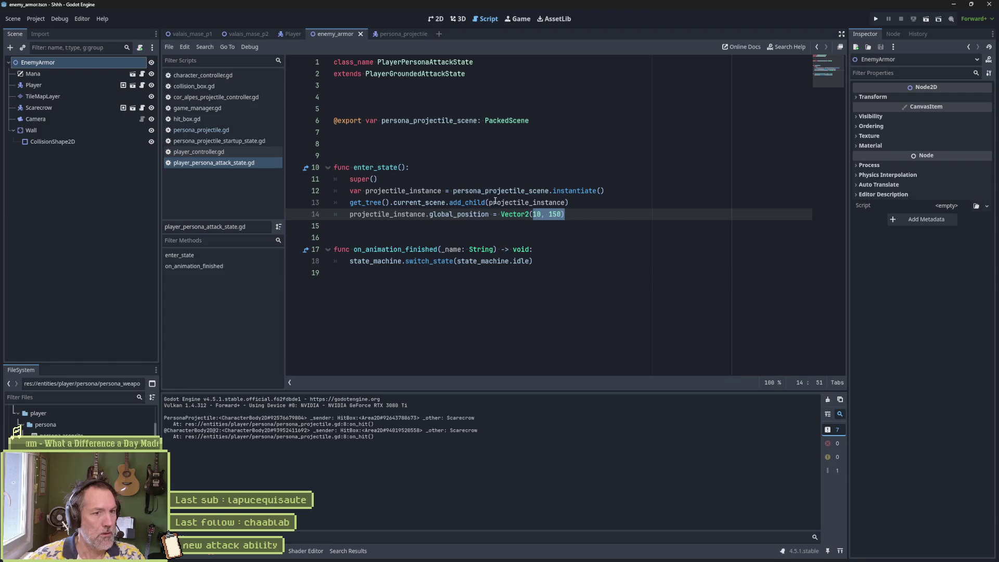
pyautogui.doubleClick(451, 213)
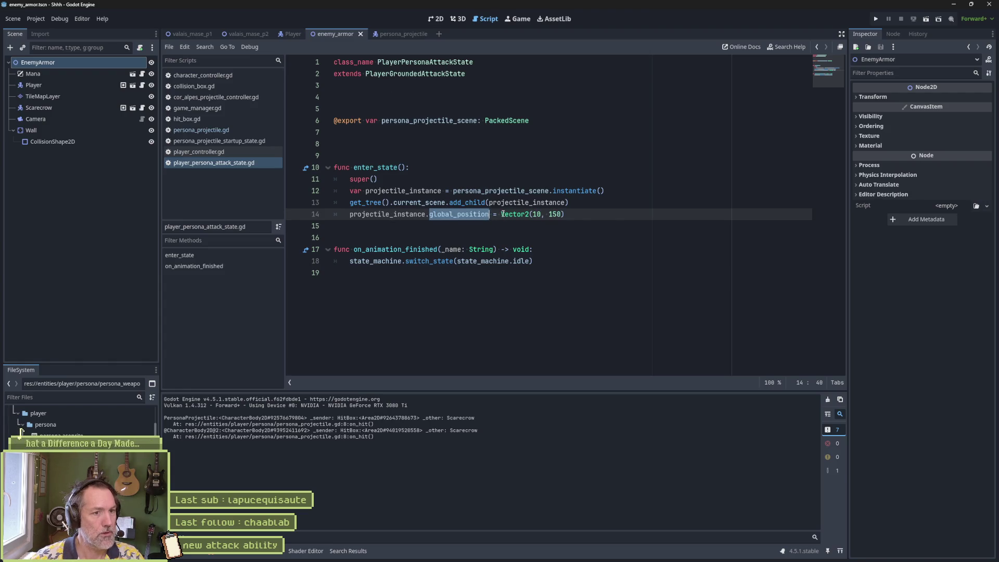
pyautogui.moveTo(502, 214); pyautogui.dragTo(564, 214)
pyautogui.write('Game')
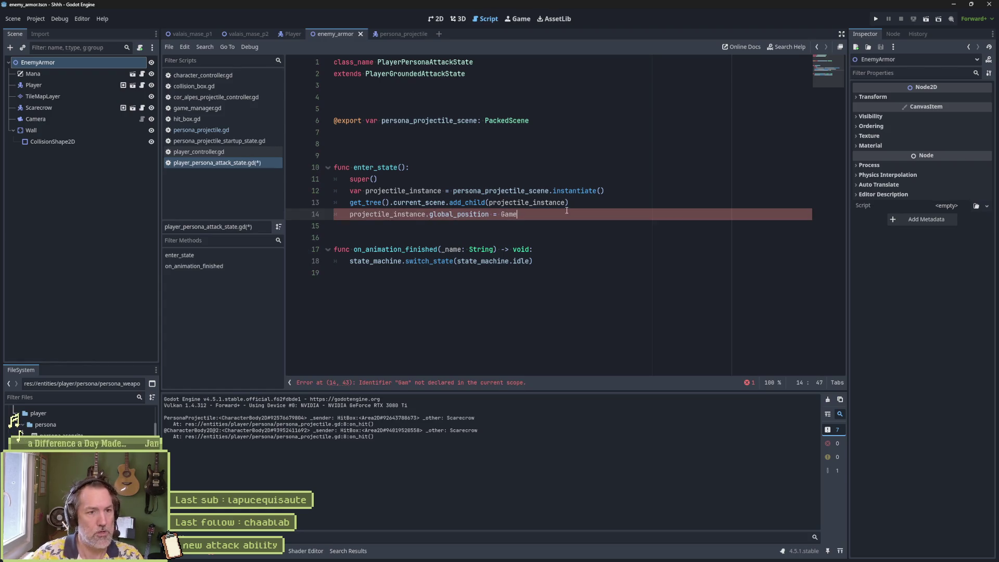
pyautogui.write('Manager.pla')
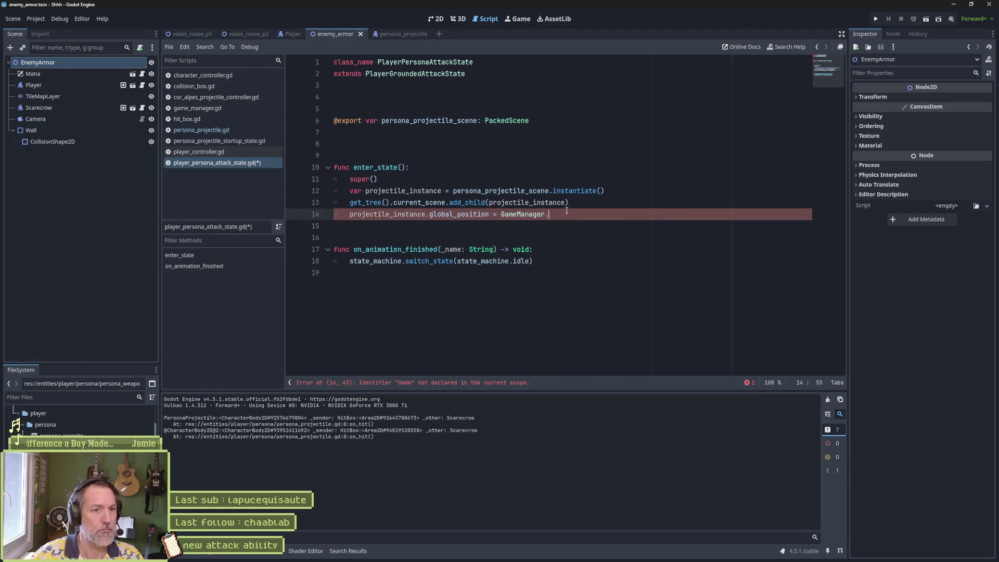
pyautogui.write('yer.globa')
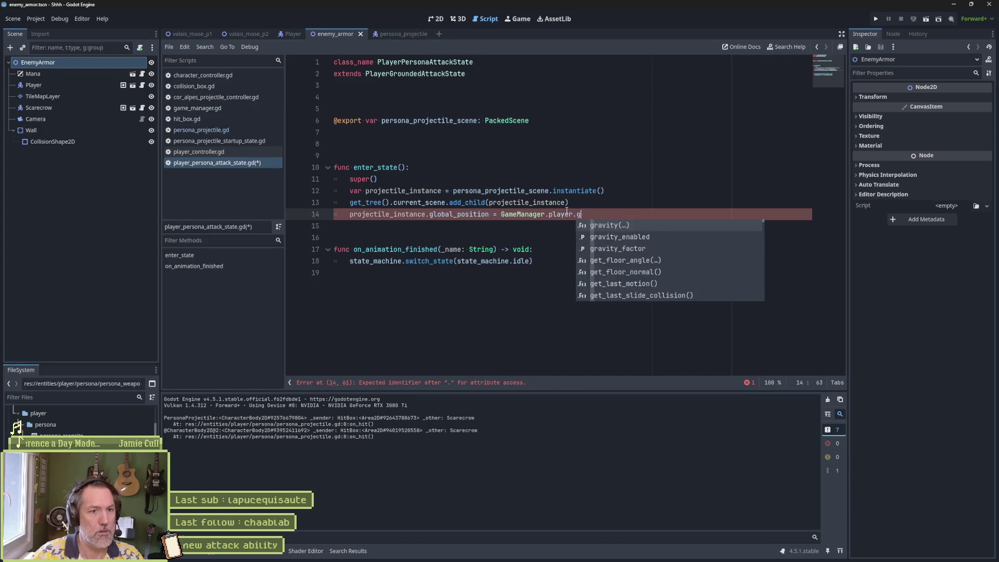
pyautogui.write('l_position')
pyautogui.hotkey('ctrl', 's')
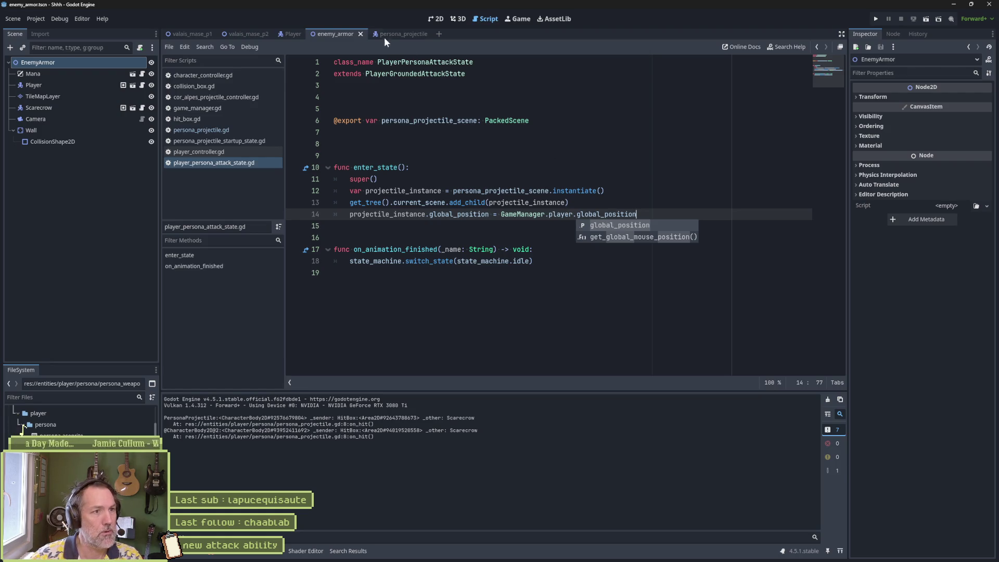
pyautogui.press('F6')
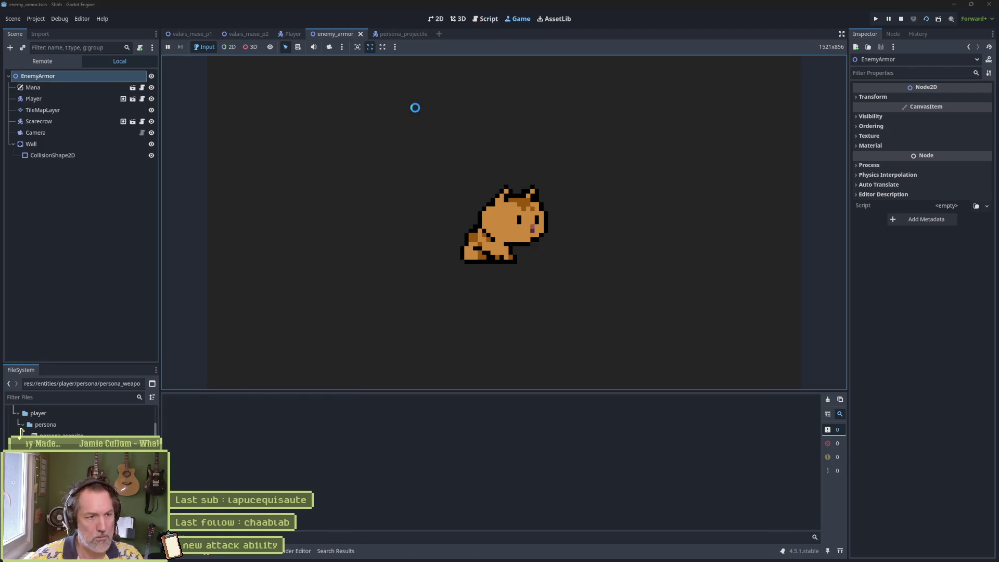
pyautogui.press('Right')
pyautogui.press('shift')
pyautogui.press('e')
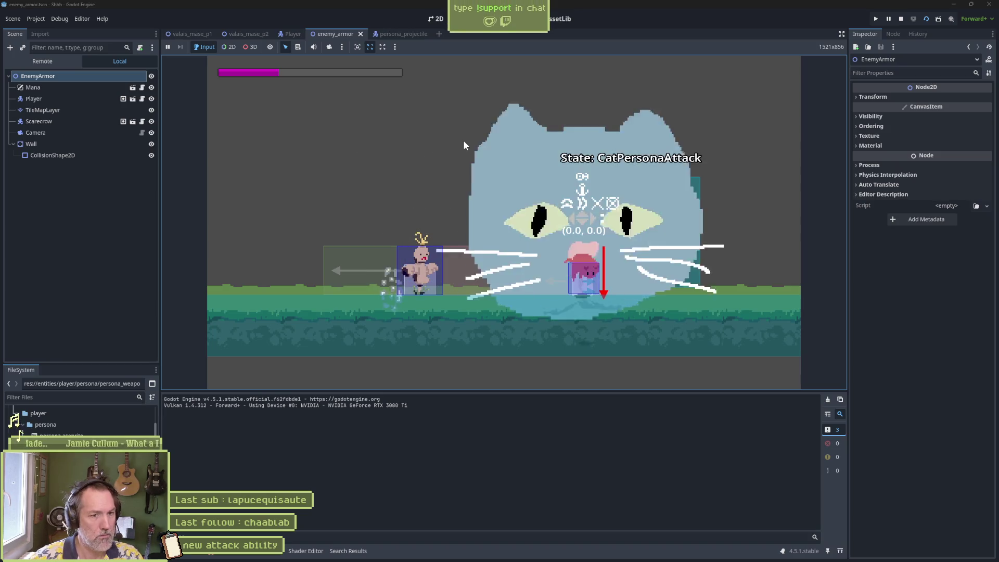
pyautogui.press('Left')
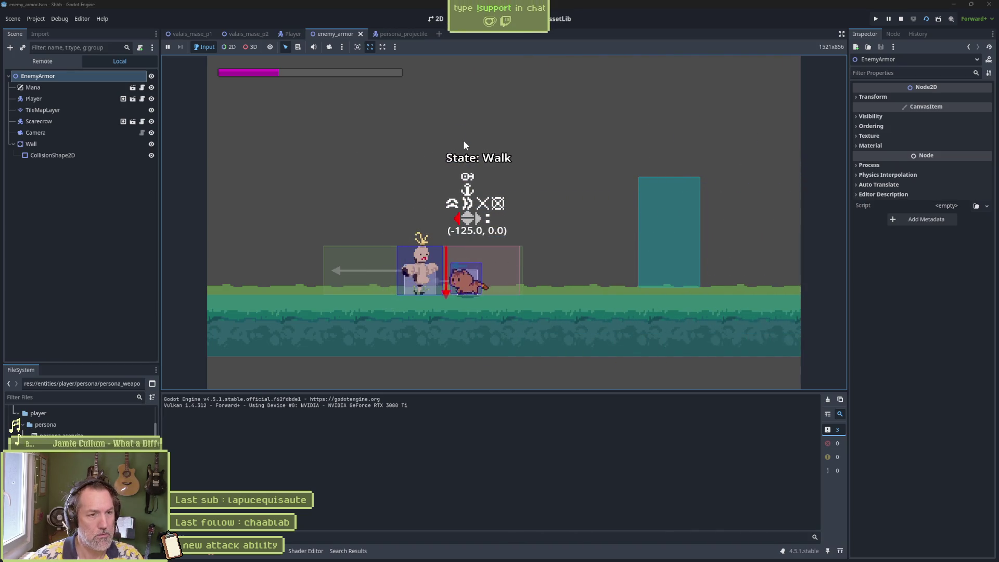
pyautogui.press('e')
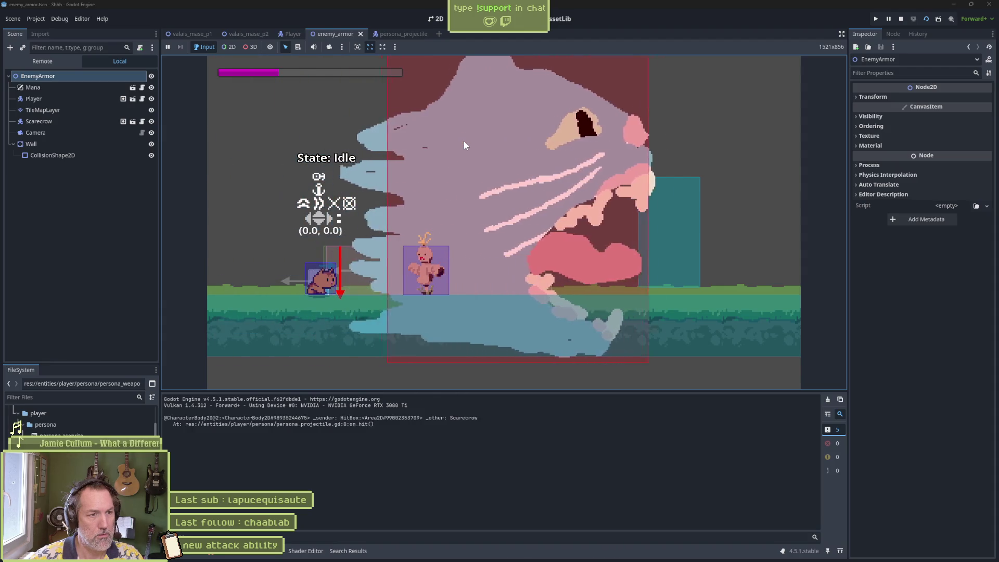
pyautogui.press('e')
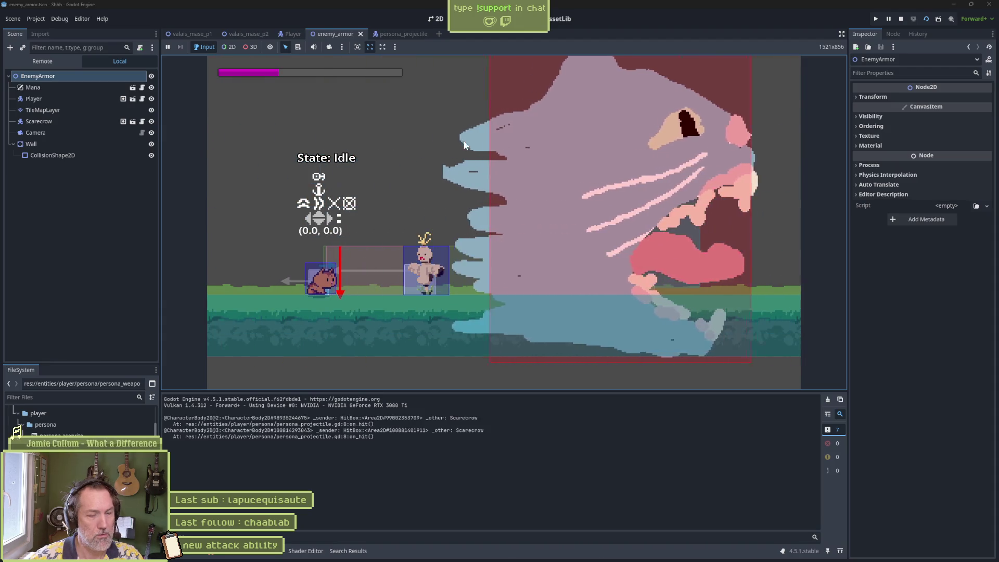
pyautogui.press('F8')
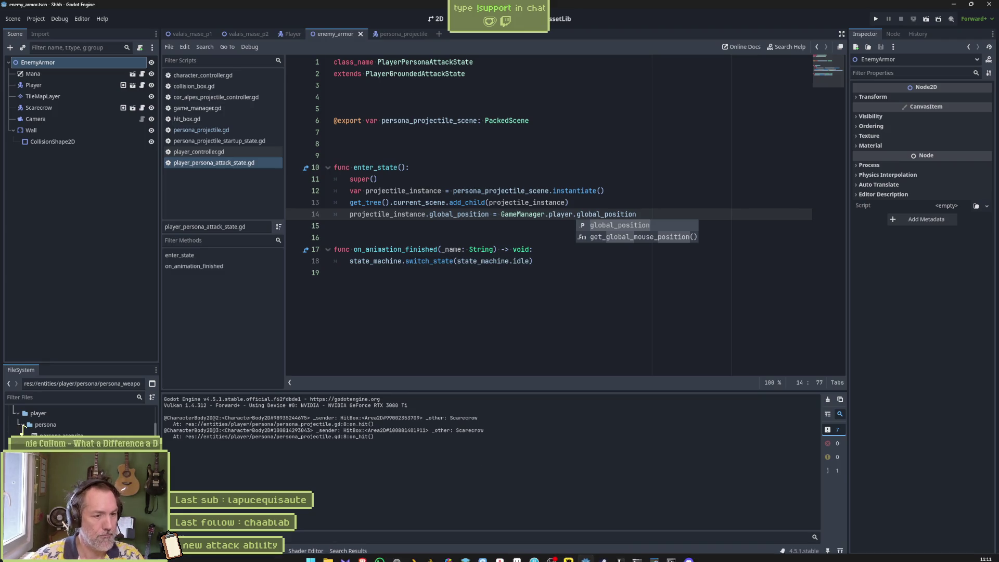
pyautogui.click(517, 553)
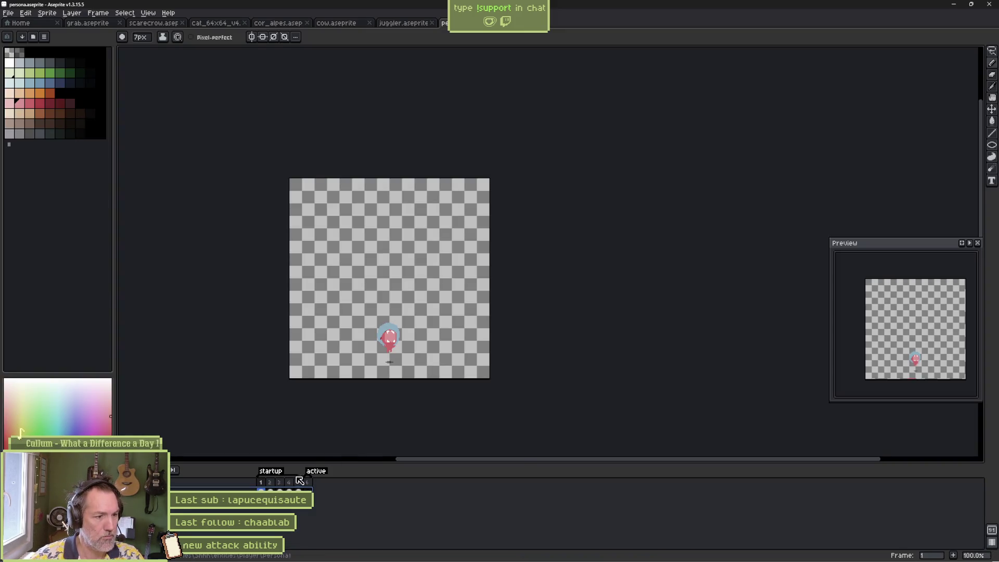
# Hide the blue head layer and erase the two cream eye shapes on the attack frame
pyautogui.moveTo(267, 486)
pyautogui.mouseDown()
pyautogui.moveTo(310, 490)
pyautogui.moveTo(262, 489)
pyautogui.moveTo(272, 490)
pyautogui.mouseUp()
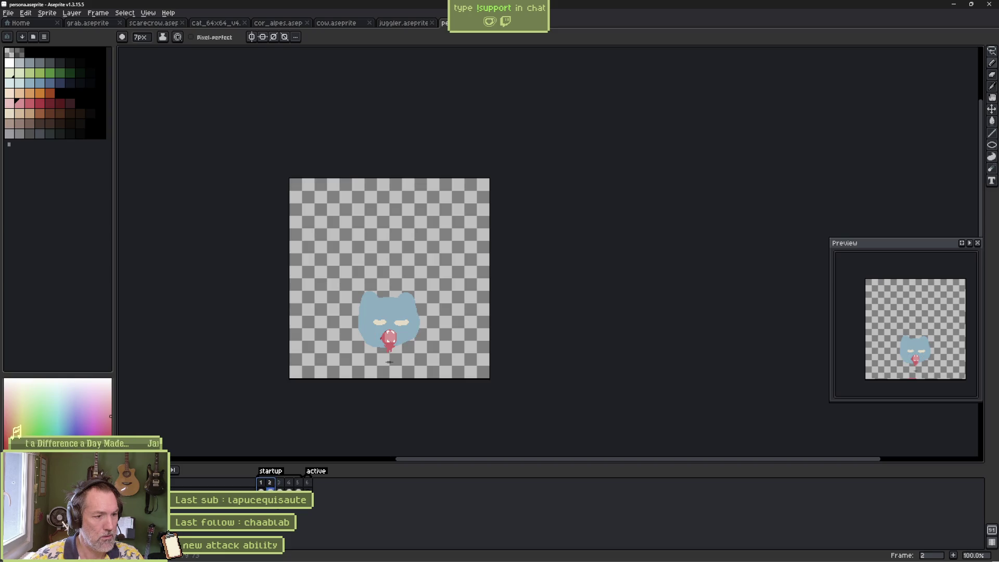
pyautogui.press('v')
pyautogui.moveTo(383, 319)
pyautogui.mouseDown()
pyautogui.moveTo(390, 301)
pyautogui.moveTo(391, 312)
pyautogui.mouseUp()
pyautogui.hotkey('ctrl', 'z')
pyautogui.scroll(3, 364, 372)
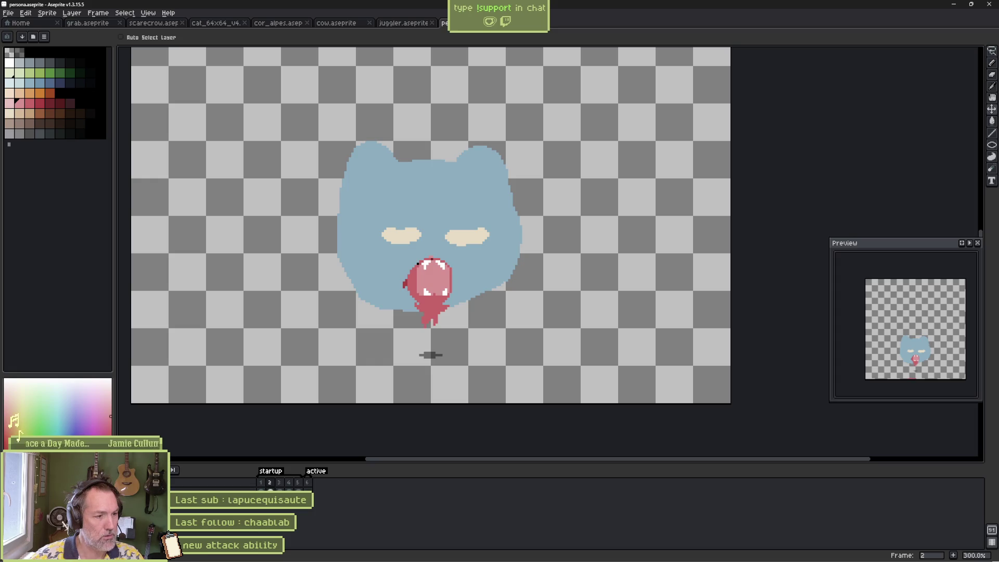
pyautogui.press('Delete')
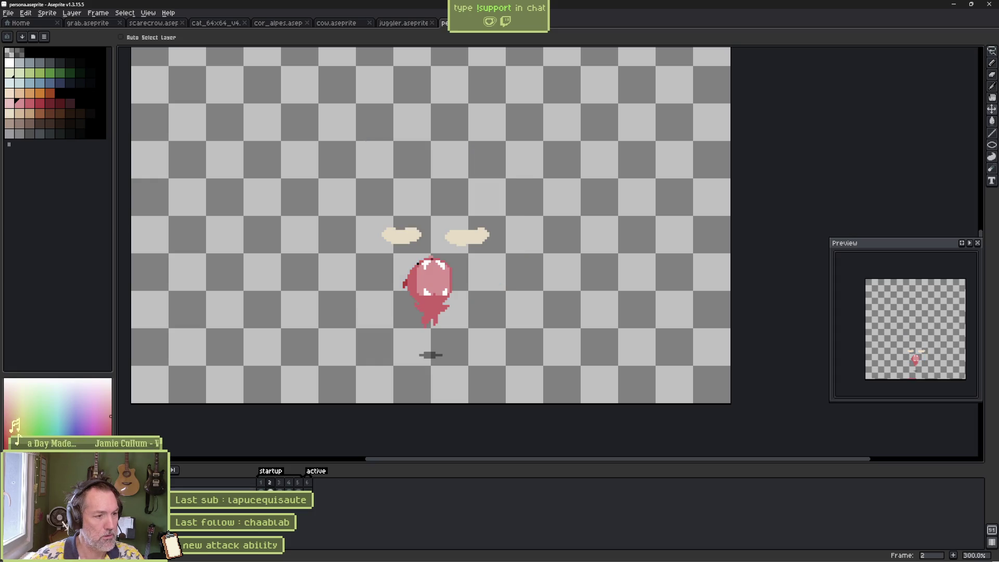
pyautogui.press('e')
pyautogui.moveTo(400, 236)
pyautogui.mouseDown()
pyautogui.moveTo(386, 227)
pyautogui.moveTo(481, 238)
pyautogui.mouseUp()
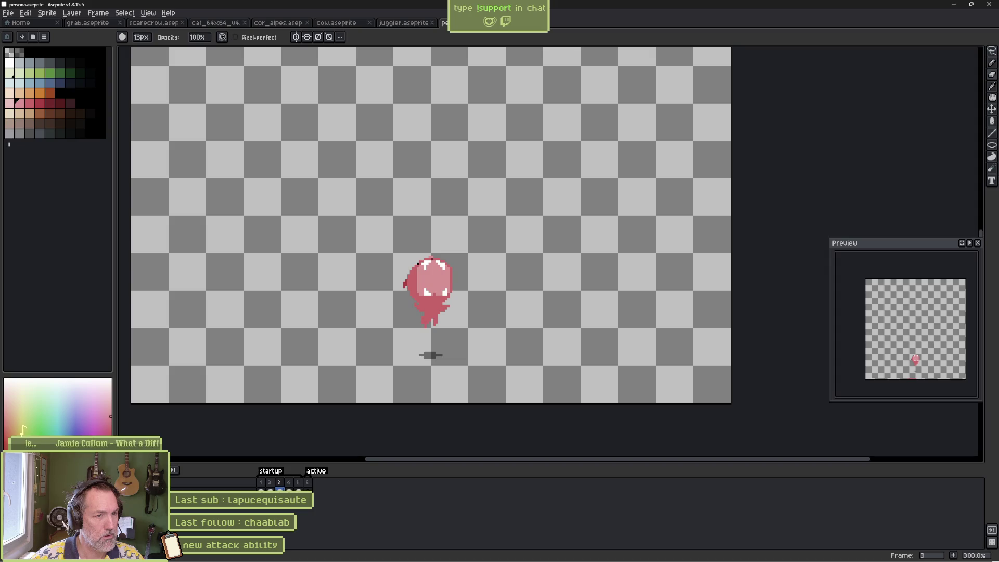
# Raise the blue head blob about 45 px, and lift the cat heads in frames 3 and 4 (about 74 px) above the tongue
pyautogui.press('Right')
pyautogui.press('Right')
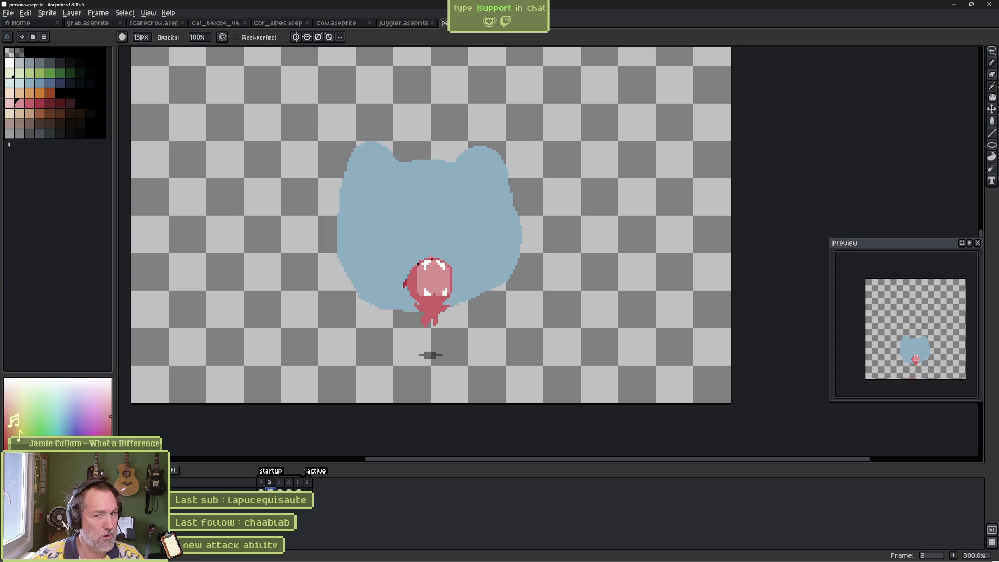
pyautogui.press('b')
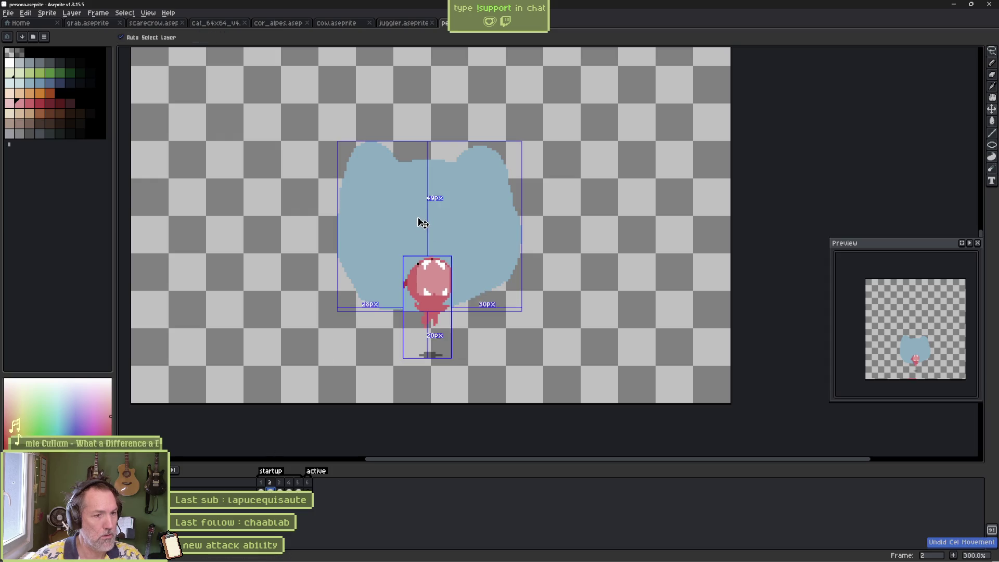
pyautogui.press('v')
pyautogui.moveTo(421, 220); pyautogui.dragTo(425, 198)
pyautogui.press('.')
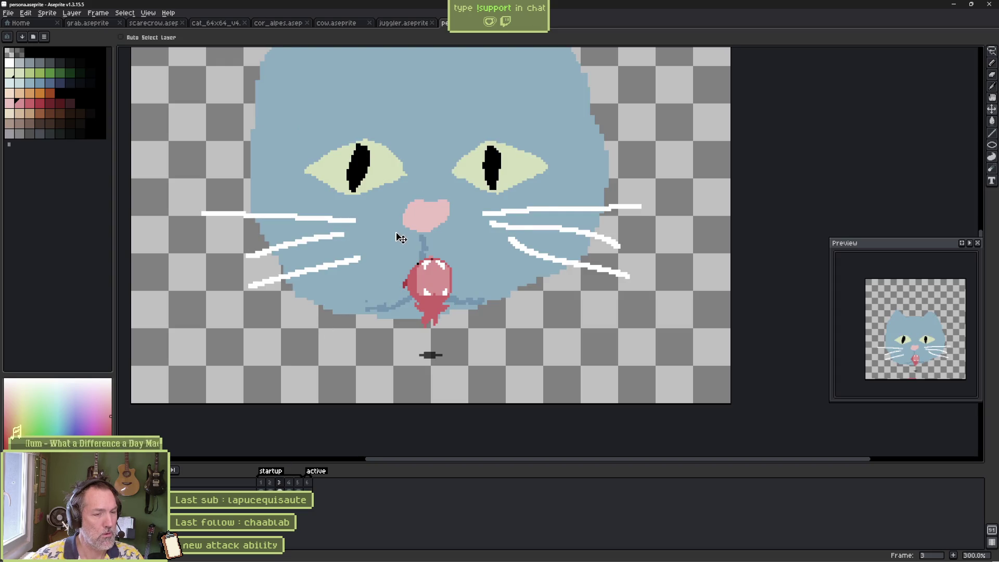
pyautogui.scroll(-1, 400, 238)
pyautogui.moveTo(410, 259); pyautogui.dragTo(404, 219)
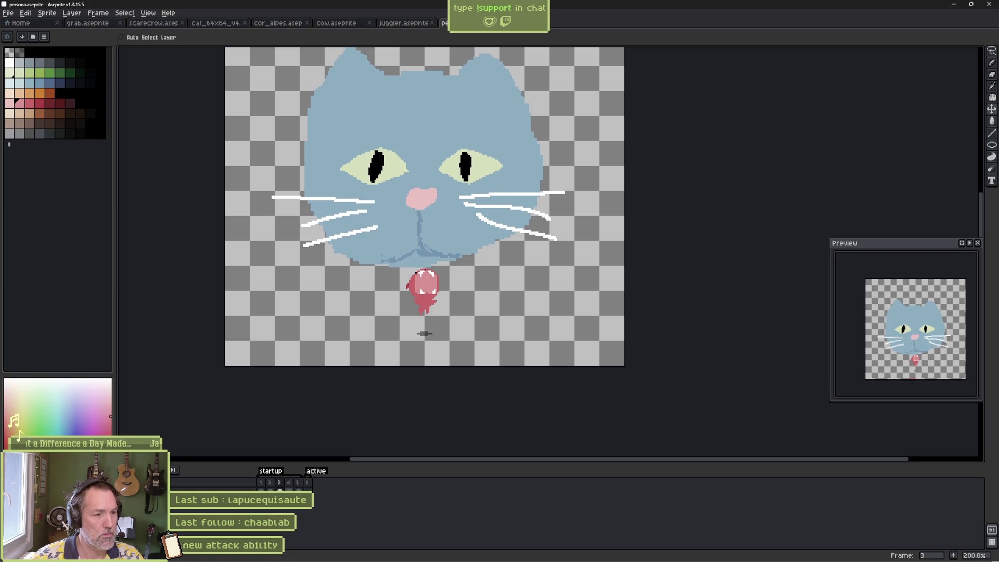
pyautogui.press('Right')
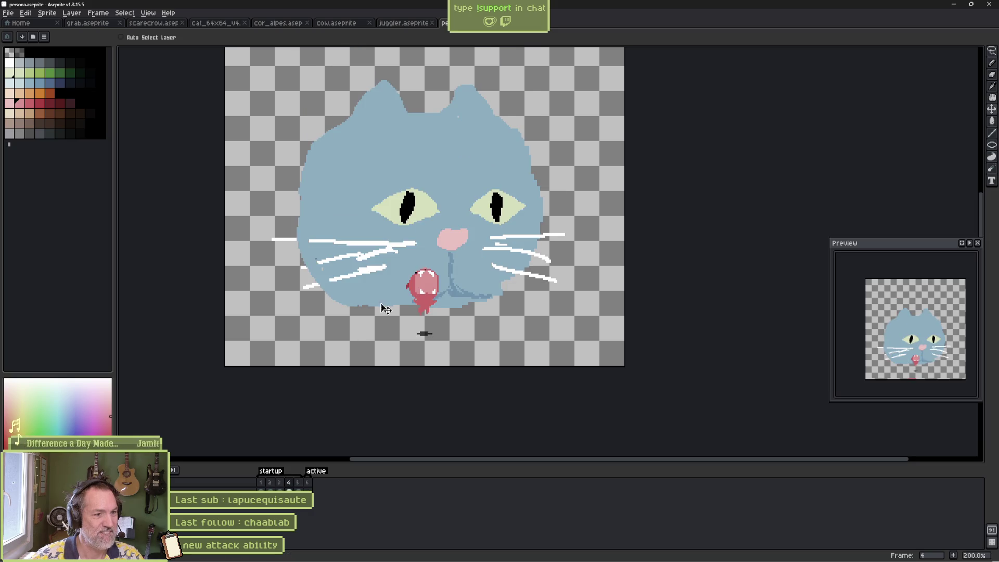
pyautogui.moveTo(391, 266); pyautogui.dragTo(393, 227)
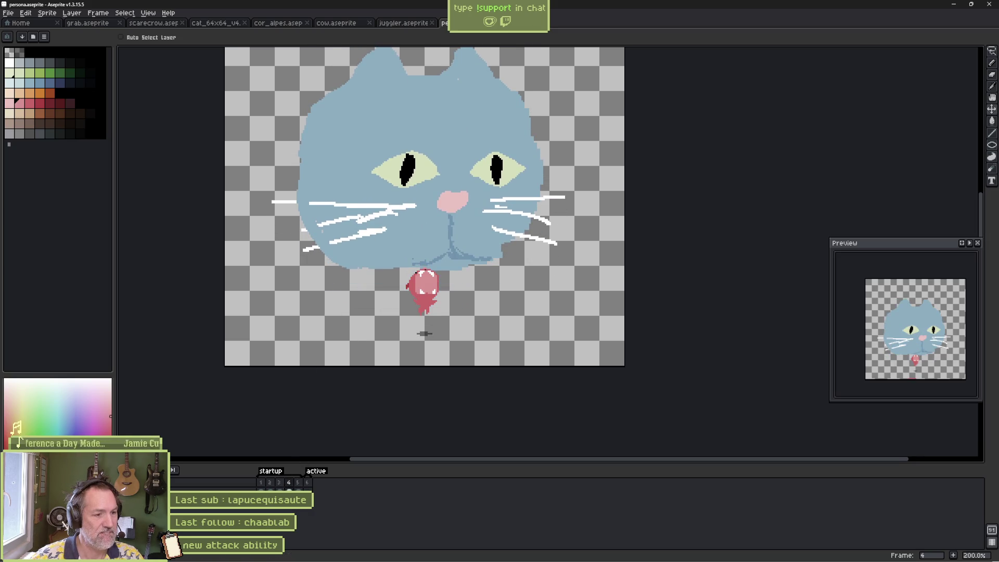
# Raise the frame 5 side-view head about 80 px and the frame 6 open-mouth cat about 50 px, then save
pyautogui.press('Right')
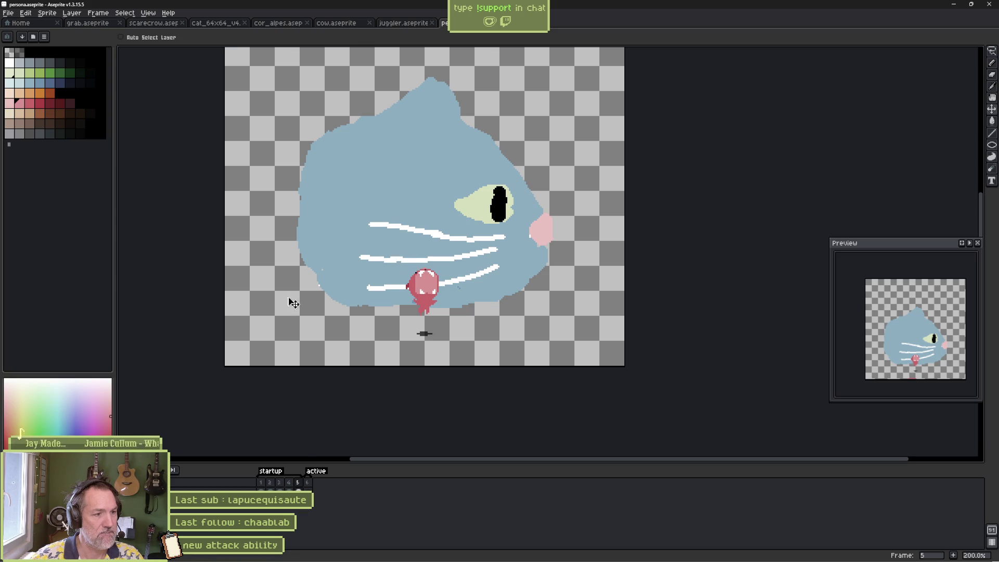
pyautogui.press('F3')
pyautogui.moveTo(371, 248); pyautogui.dragTo(391, 179)
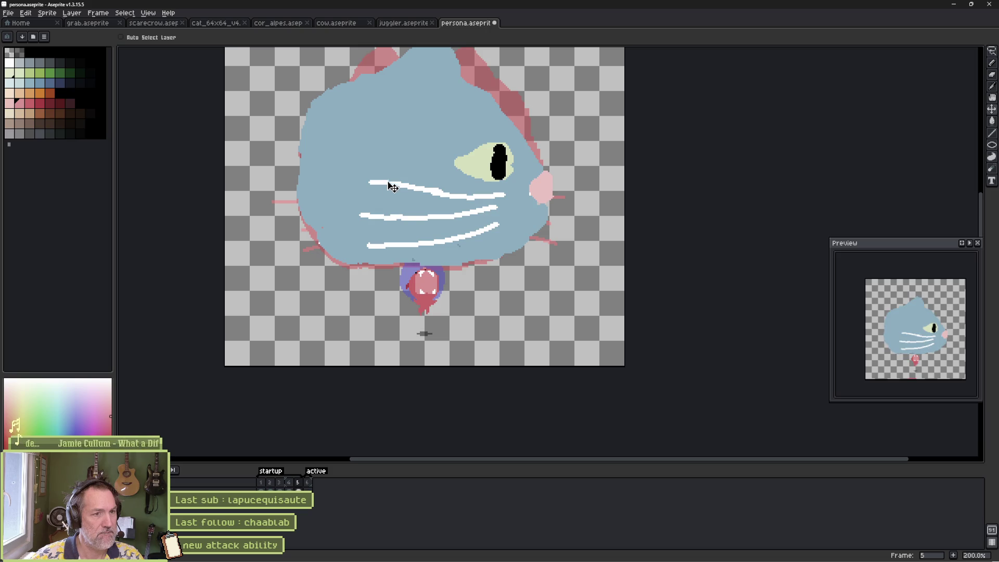
pyautogui.press('Right')
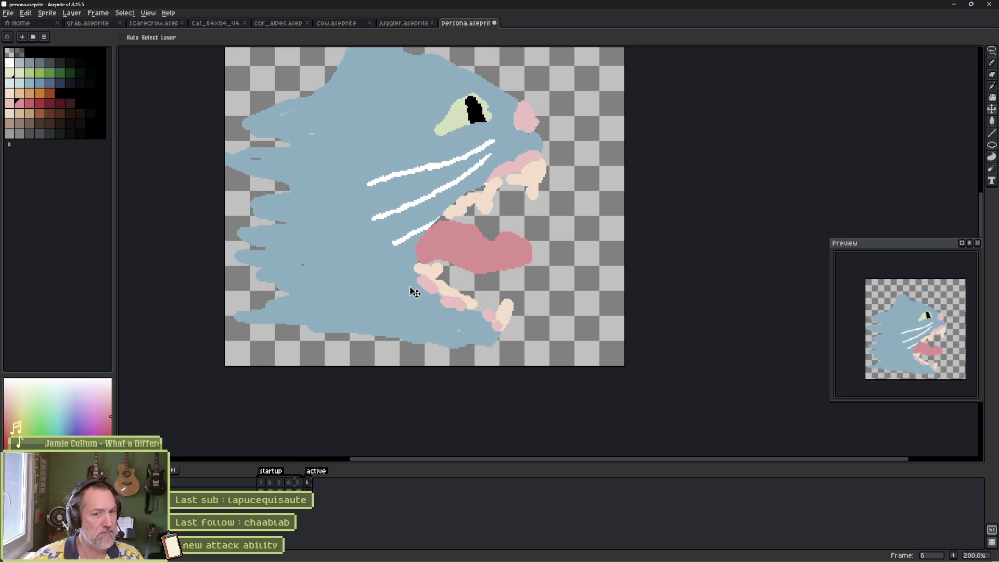
pyautogui.moveTo(407, 284); pyautogui.dragTo(409, 256)
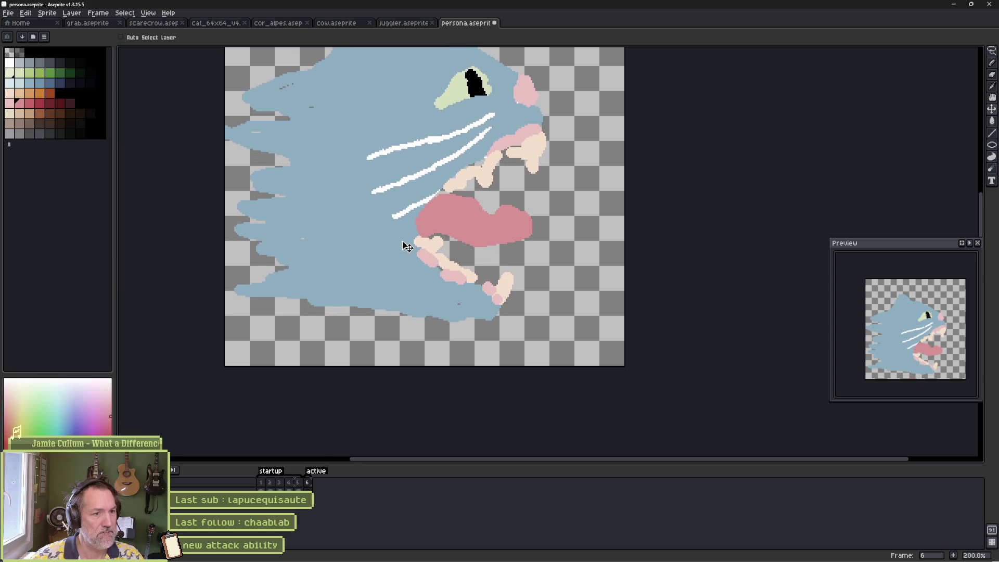
pyautogui.hotkey('ctrl', 's')
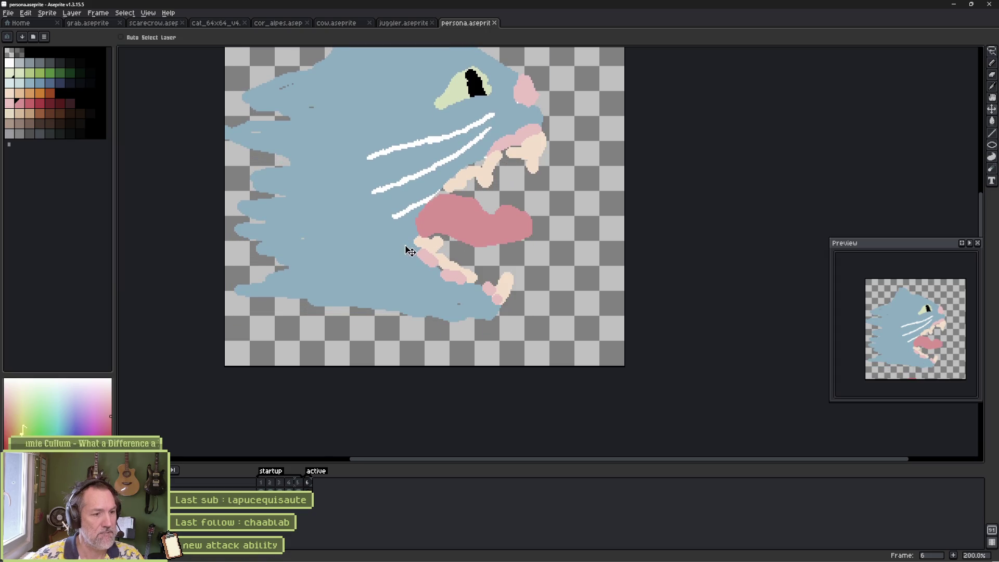
pyautogui.click(577, 557)
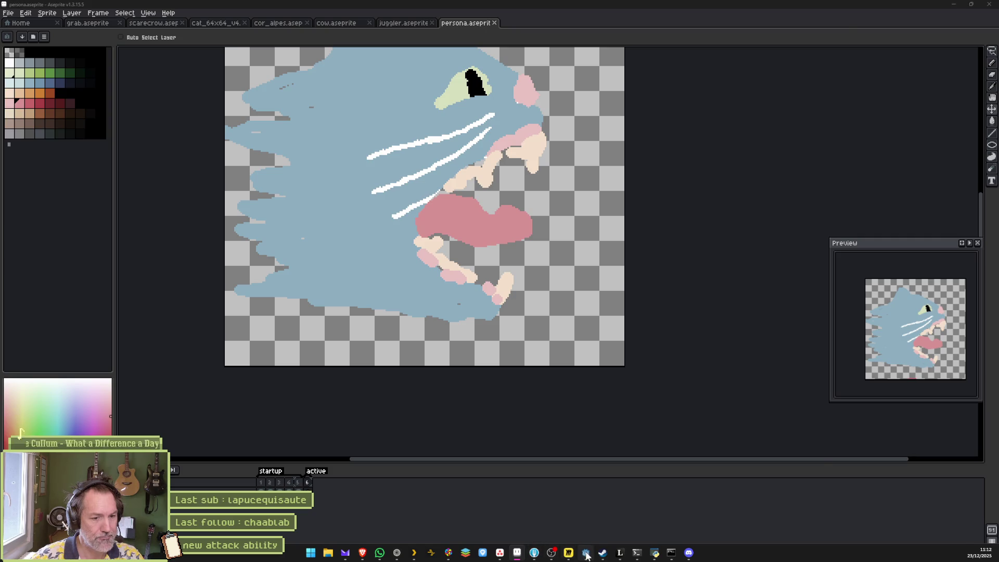
# Reimport the updated Aseprite source on the persona_projectile scene's Sprite2D
pyautogui.click(397, 33)
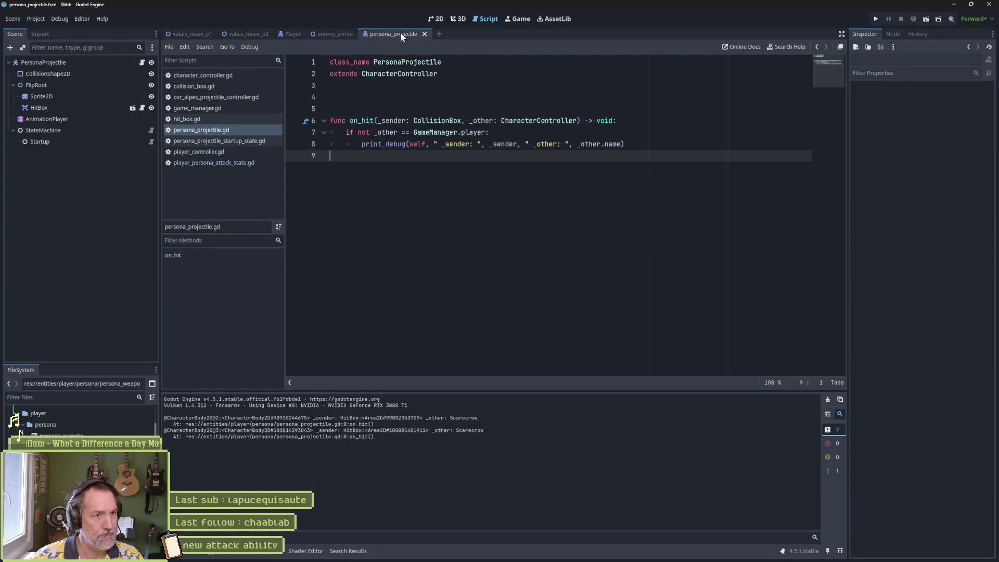
pyautogui.click(87, 99)
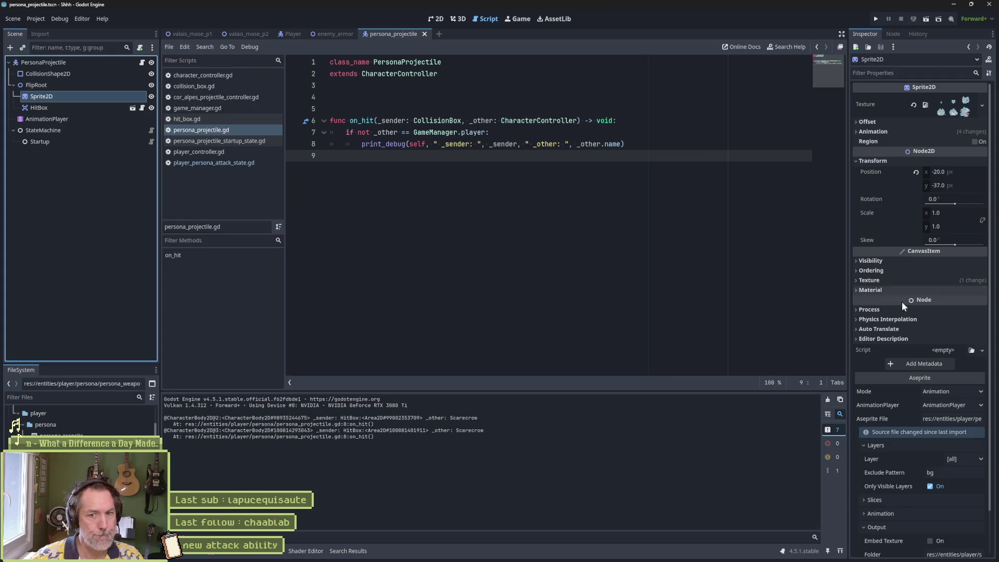
pyautogui.click(920, 546)
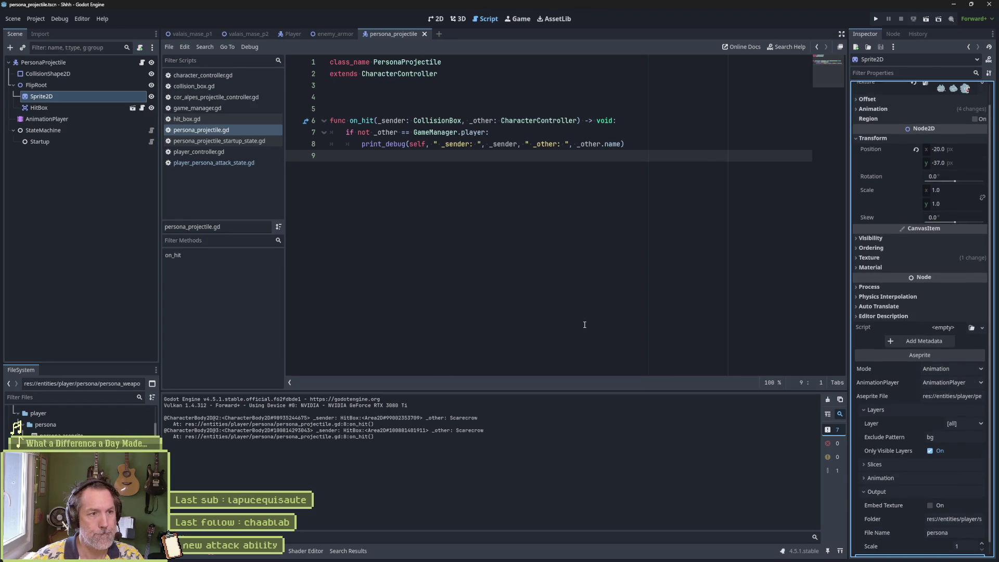
# Scrub through the AnimationPlayer's startup animation frames in the 2D view
pyautogui.click(57, 119)
pyautogui.click(436, 20)
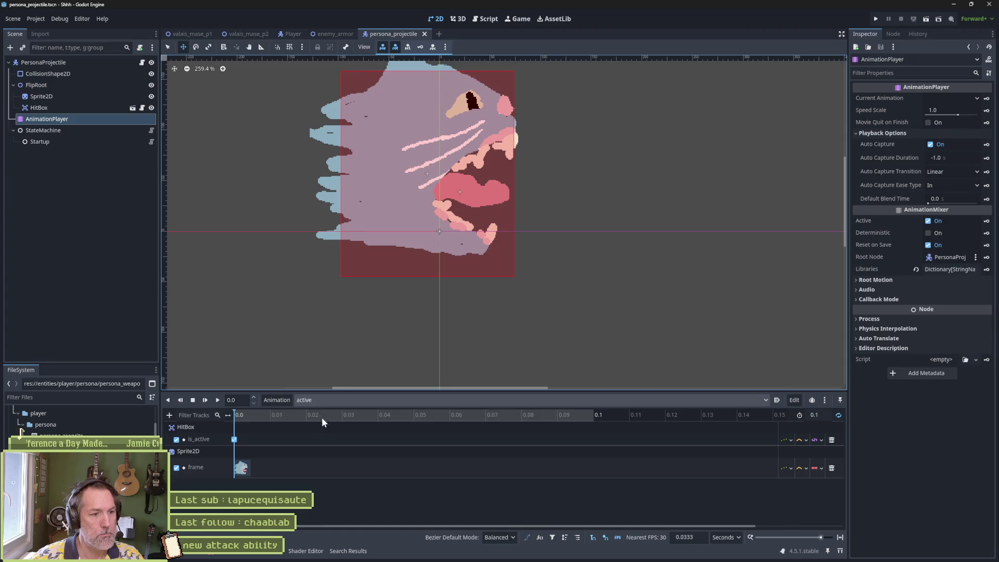
pyautogui.click(324, 432)
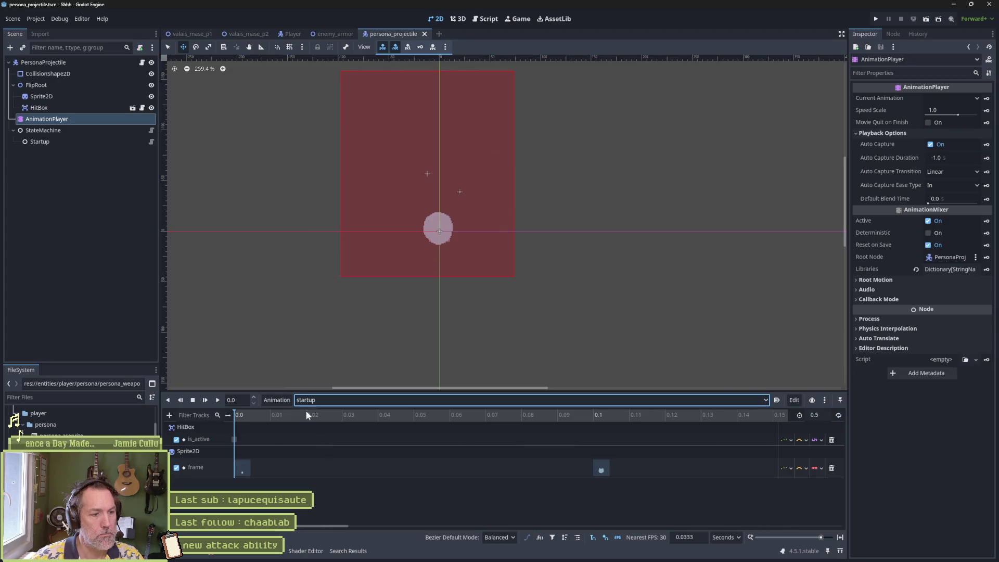
pyautogui.click(352, 413)
pyautogui.click(839, 537)
pyautogui.moveTo(274, 417)
pyautogui.mouseDown()
pyautogui.moveTo(635, 415)
pyautogui.moveTo(219, 434)
pyautogui.mouseUp()
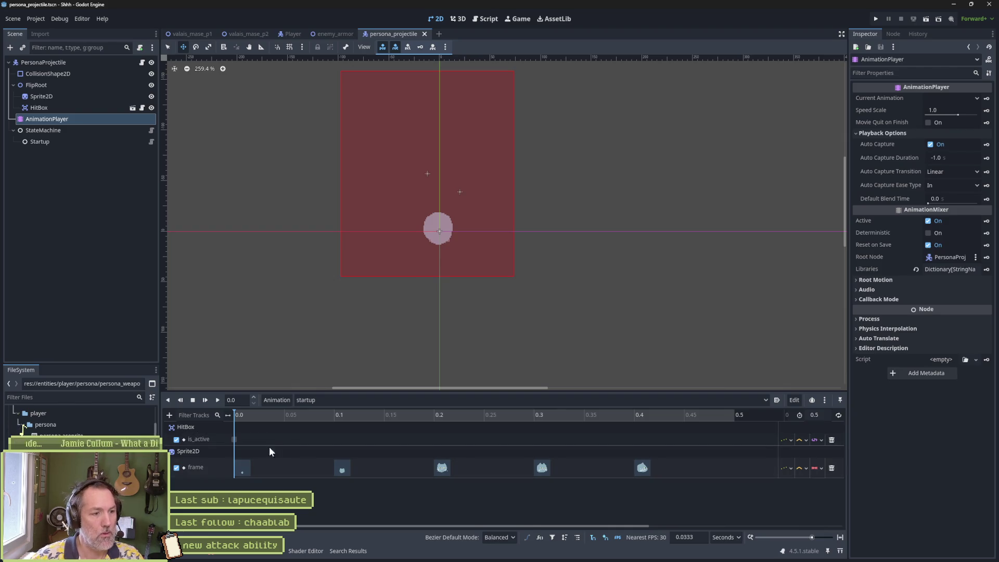
# In startup, reset the HitBox, move it onto the circle, and key its position and scale
pyautogui.click(52, 108)
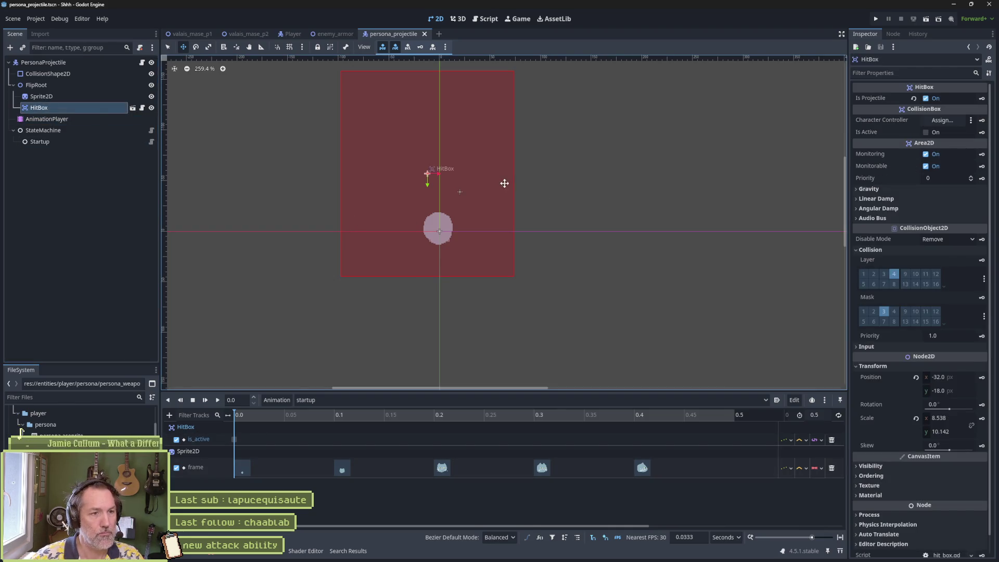
pyautogui.click(915, 377)
pyautogui.click(916, 418)
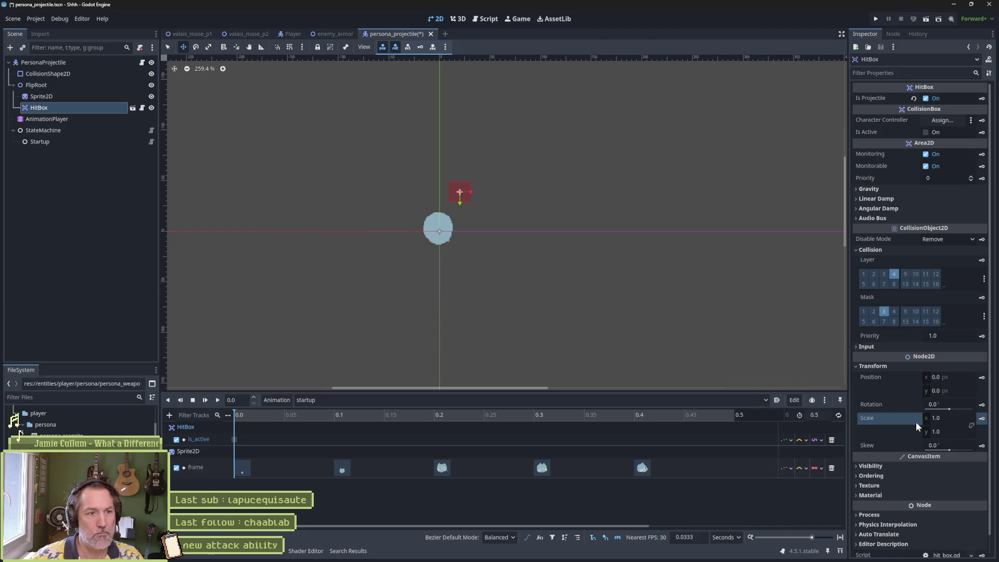
pyautogui.moveTo(462, 196); pyautogui.dragTo(445, 249)
pyautogui.click(981, 377)
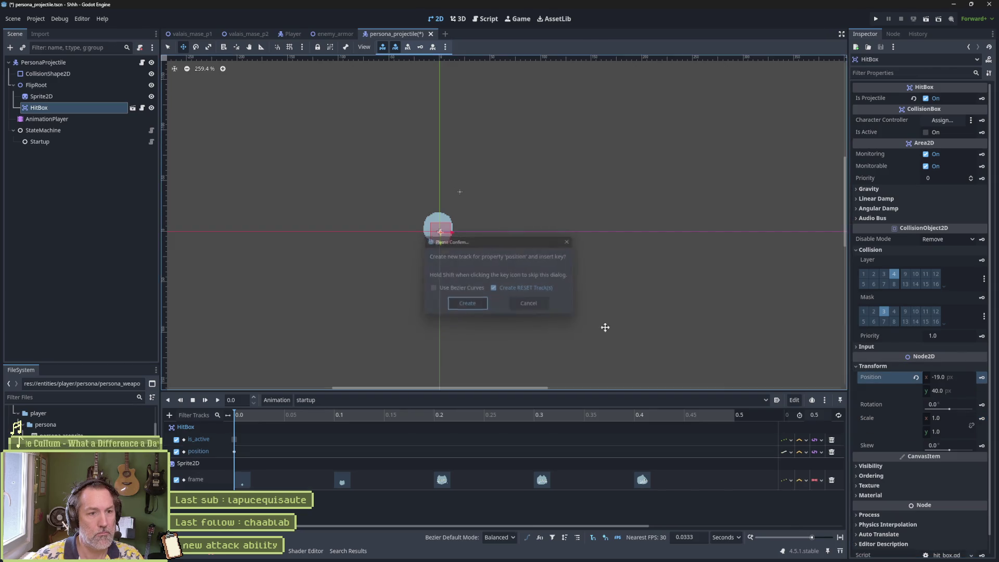
pyautogui.click(982, 418)
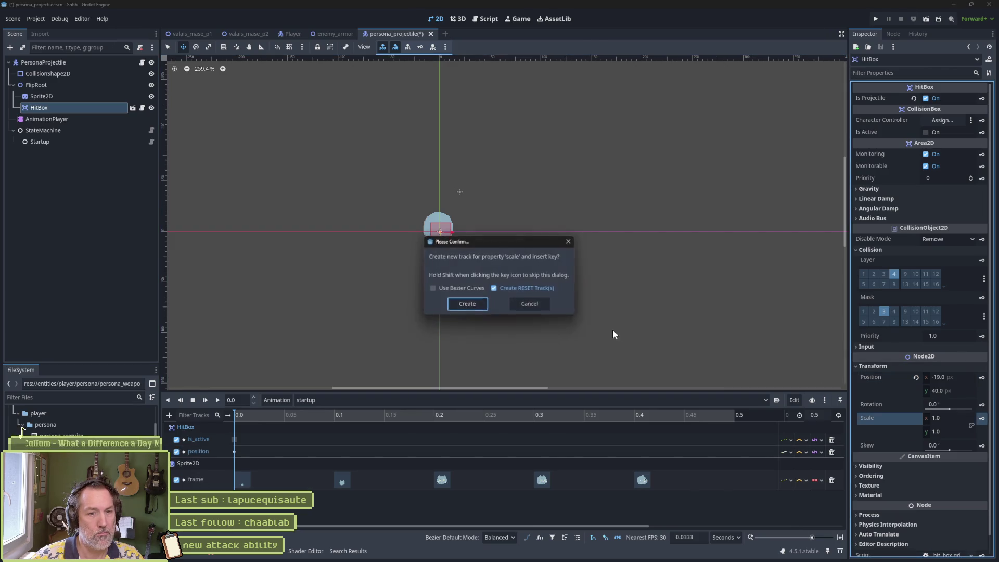
pyautogui.click(488, 312)
# In active, key the HitBox over the cat head at position (3, -37), scale 5.222×10.303, then save
pyautogui.click(349, 401)
pyautogui.click(352, 411)
pyautogui.click(343, 401)
pyautogui.click(336, 423)
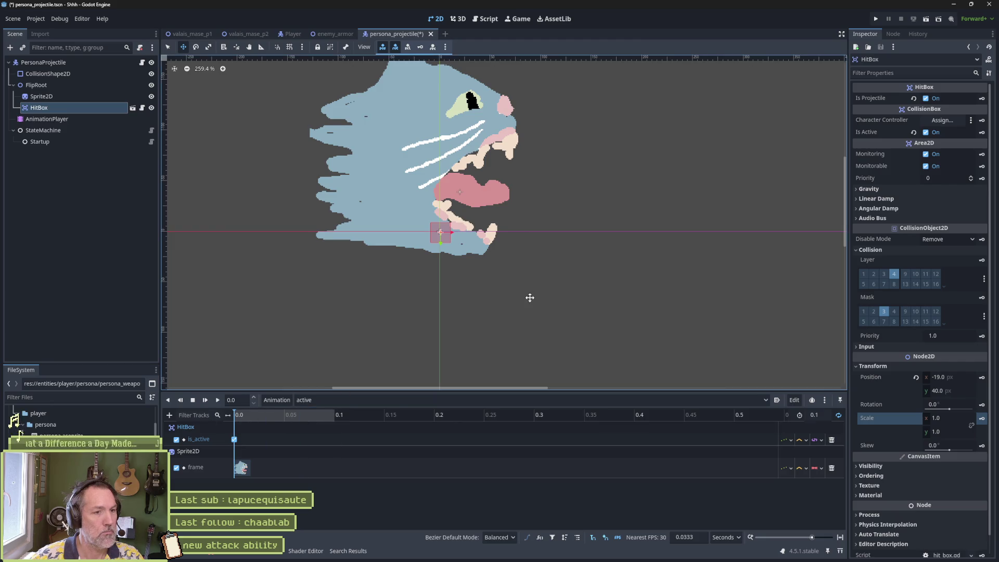
pyautogui.press('s')
pyautogui.moveTo(467, 240); pyautogui.dragTo(550, 279)
pyautogui.press('w')
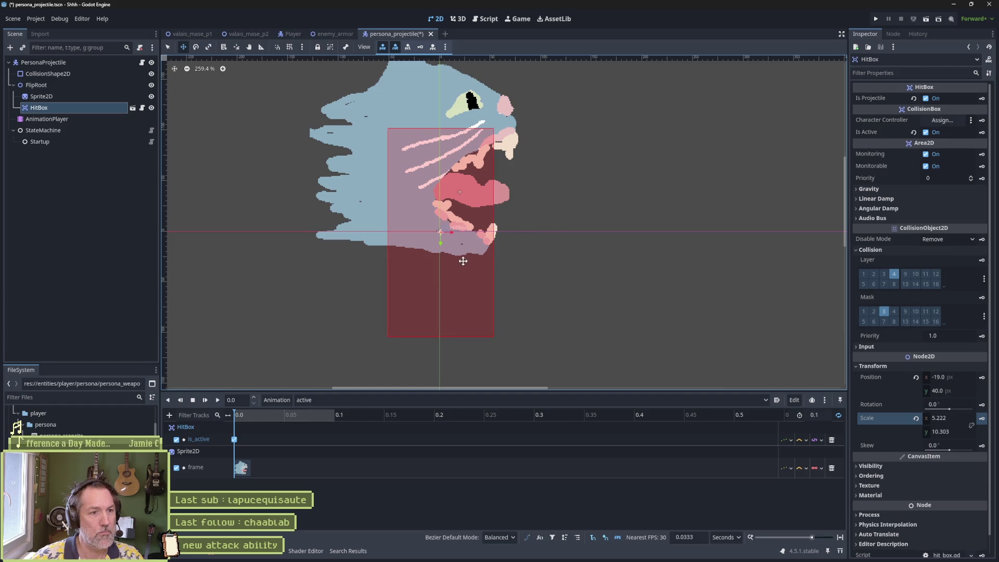
pyautogui.moveTo(441, 259)
pyautogui.mouseDown()
pyautogui.moveTo(439, 171)
pyautogui.moveTo(462, 164)
pyautogui.mouseUp()
pyautogui.click(983, 380)
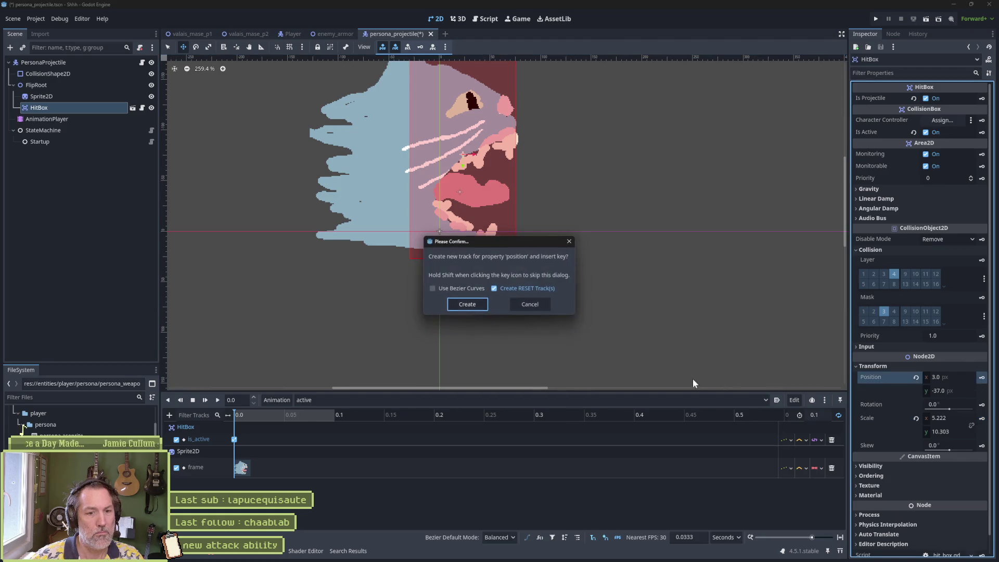
pyautogui.click(467, 304)
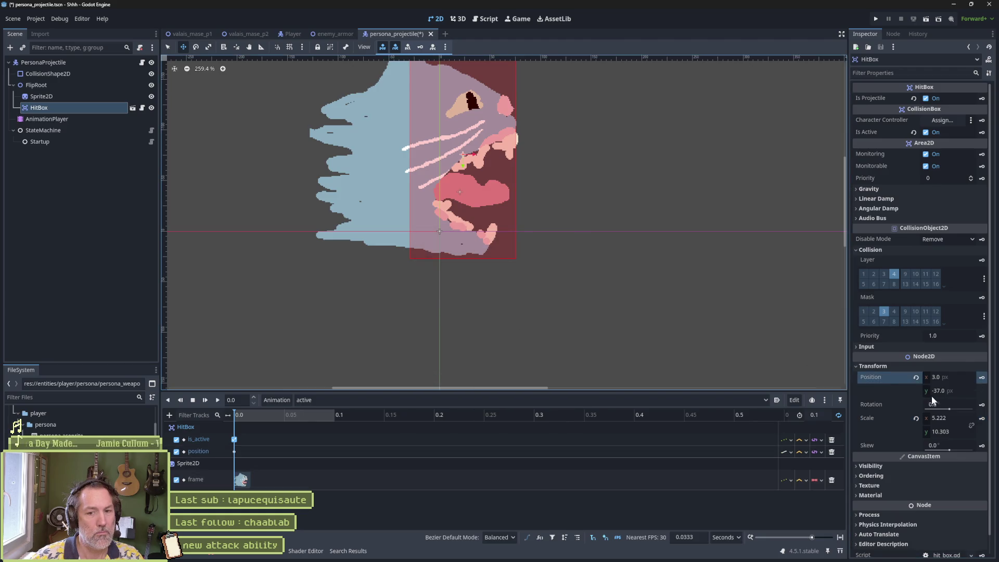
pyautogui.click(981, 418)
pyautogui.click(464, 304)
pyautogui.hotkey('ctrl', 's')
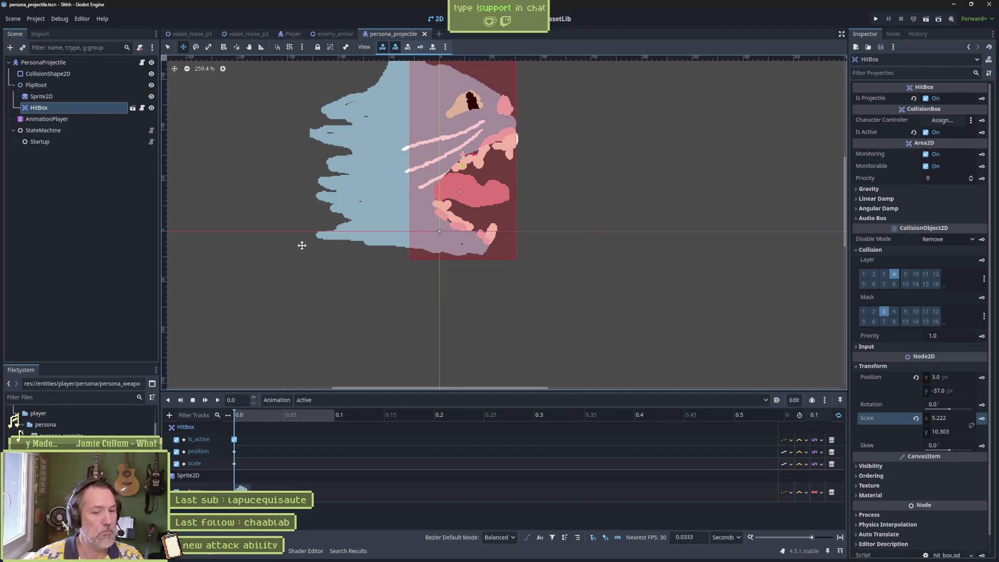
# Run the enemy_armor scene and fire the cat persona attack twice at the Scarecrow
pyautogui.click(333, 33)
pyautogui.press('F6')
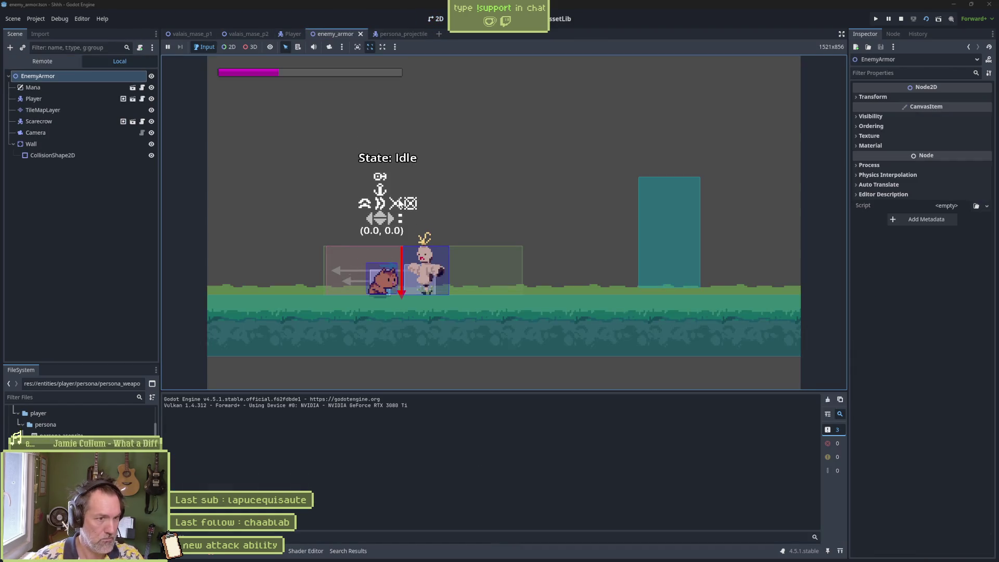
pyautogui.click(397, 198)
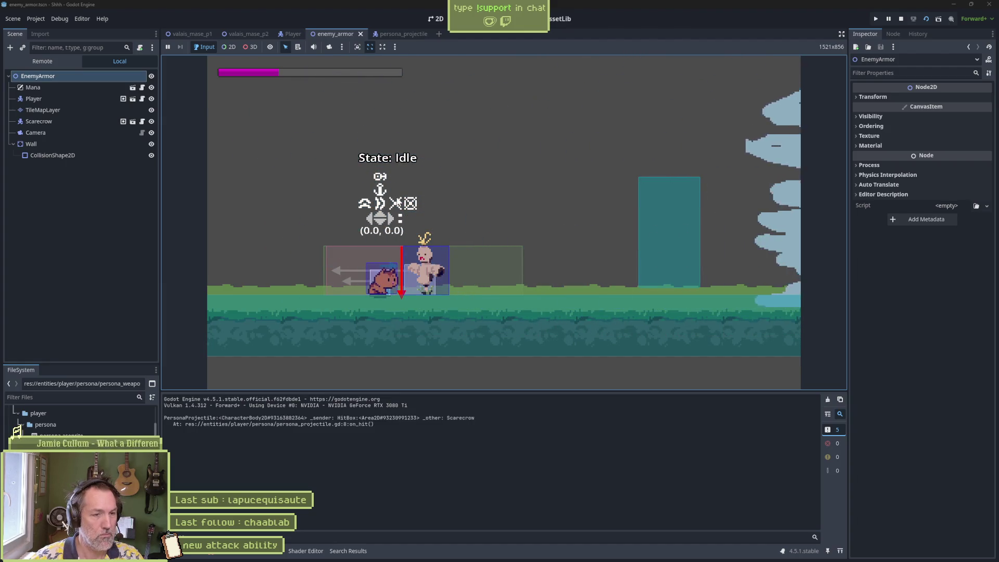
pyautogui.click(396, 198)
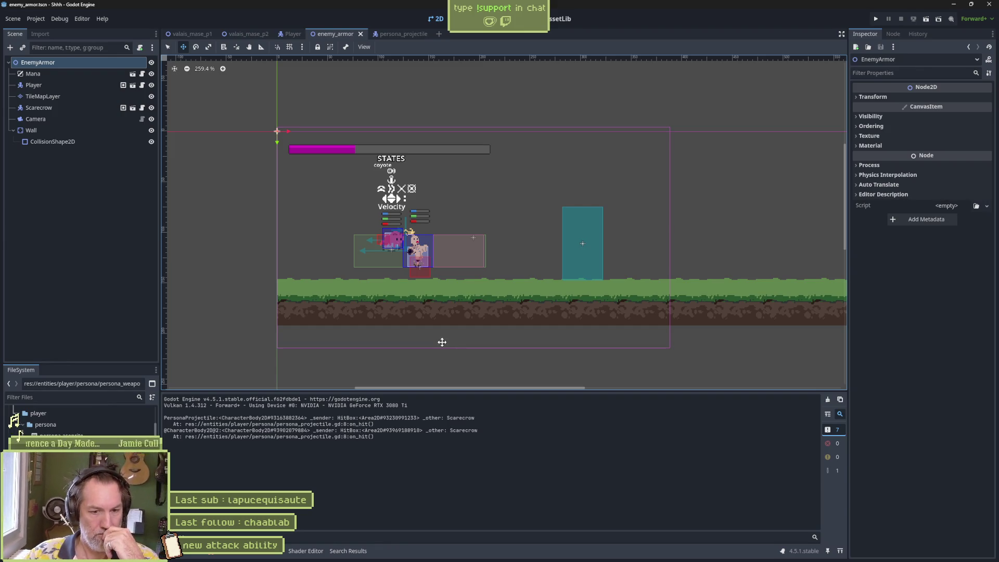
pyautogui.moveTo(567, 559)
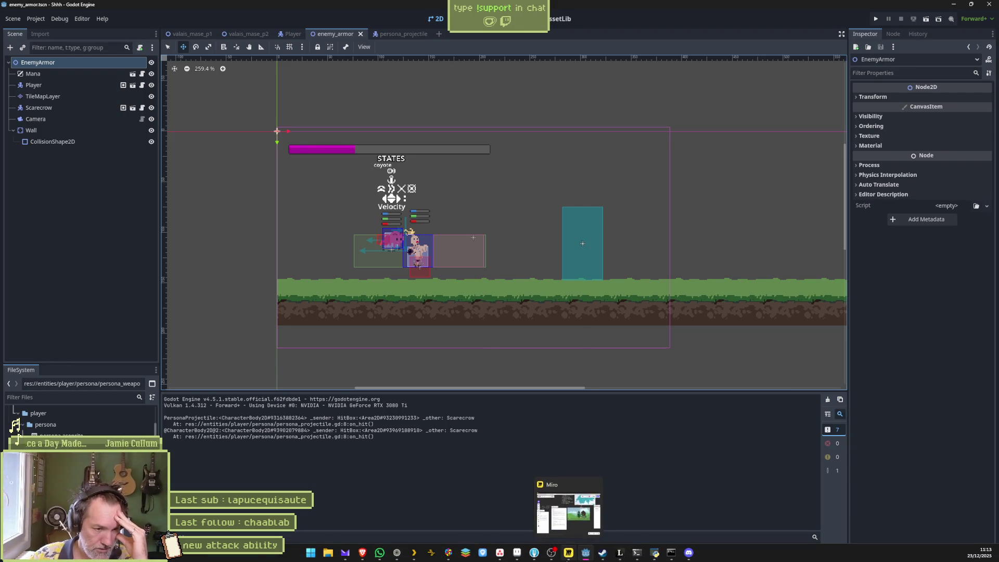
pyautogui.hotkey('ctrl', 'F3')
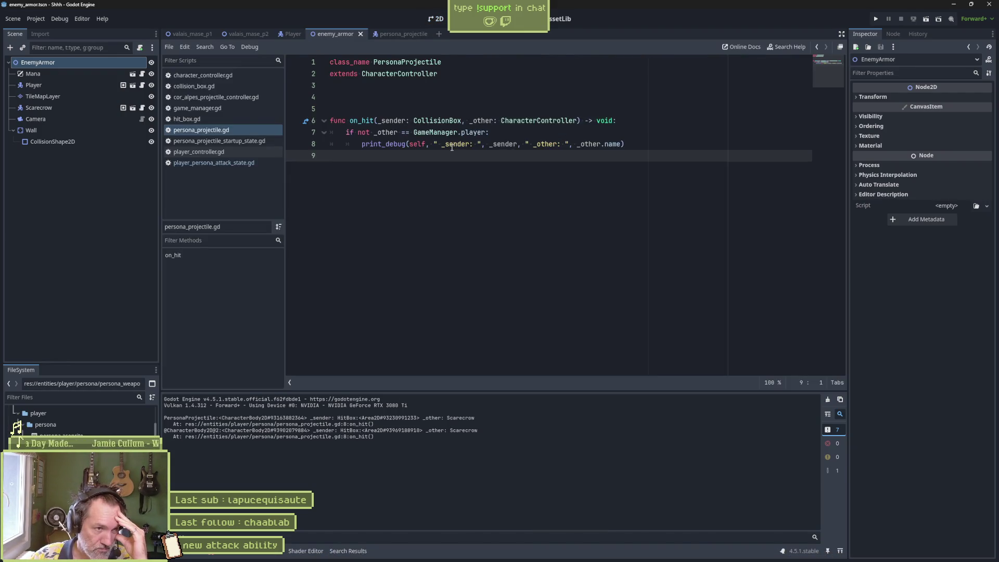
# Record a Movie Maker run of the cat persona attack, then browse to the Desktop in File Explorer
pyautogui.click(952, 18)
pyautogui.click(941, 31)
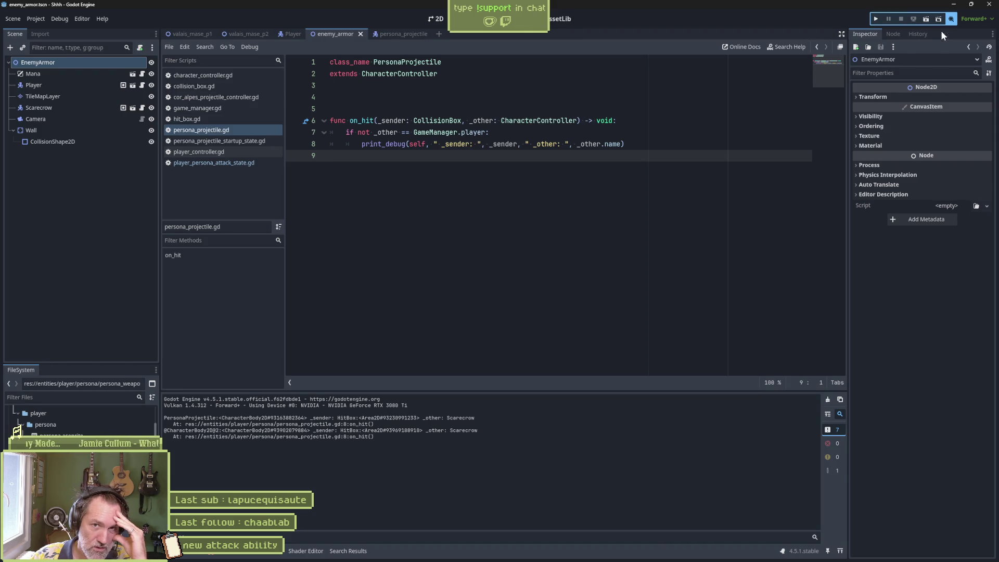
pyautogui.press('F6')
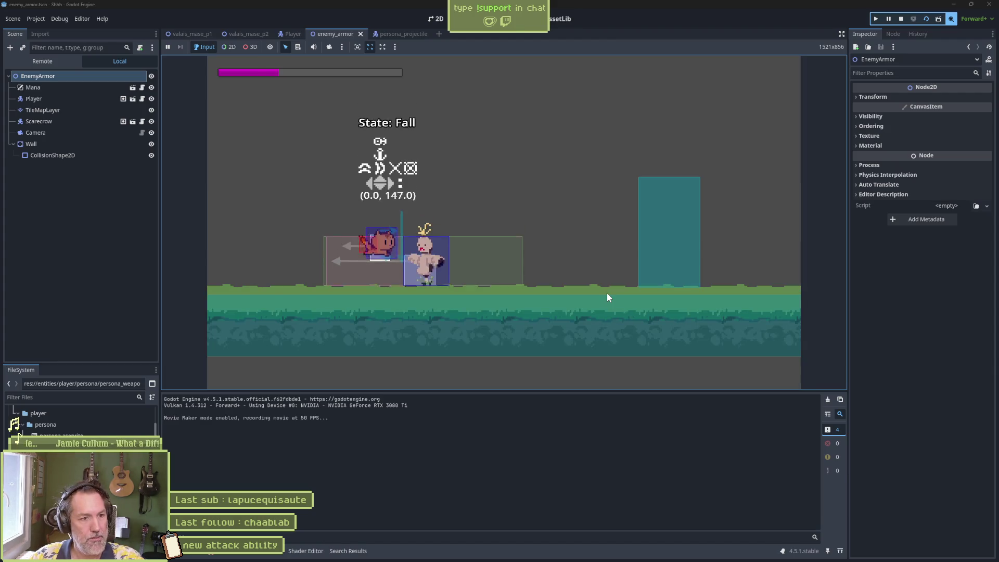
pyautogui.click(606, 293)
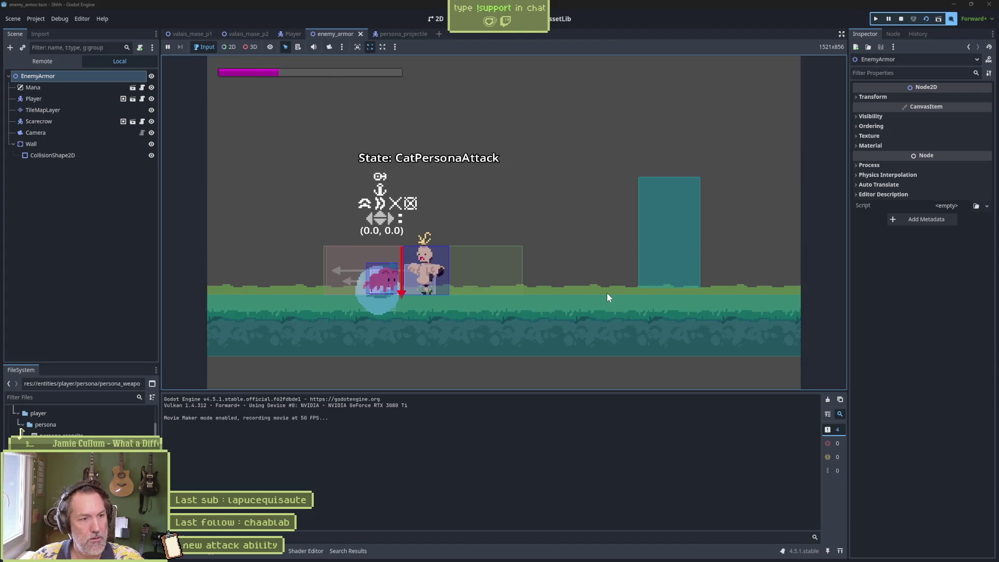
pyautogui.press('F8')
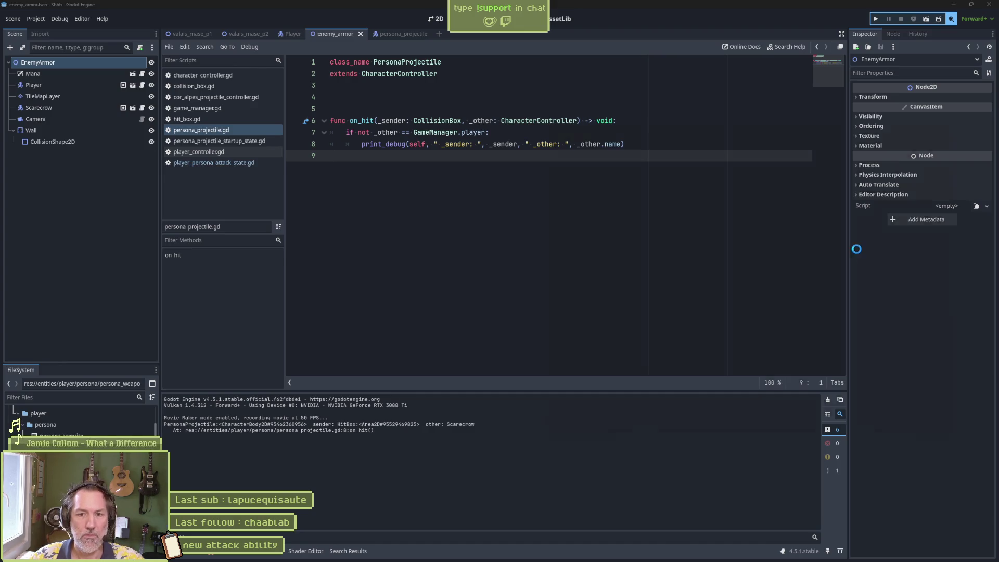
pyautogui.press('super+e')
pyautogui.click(551, 190)
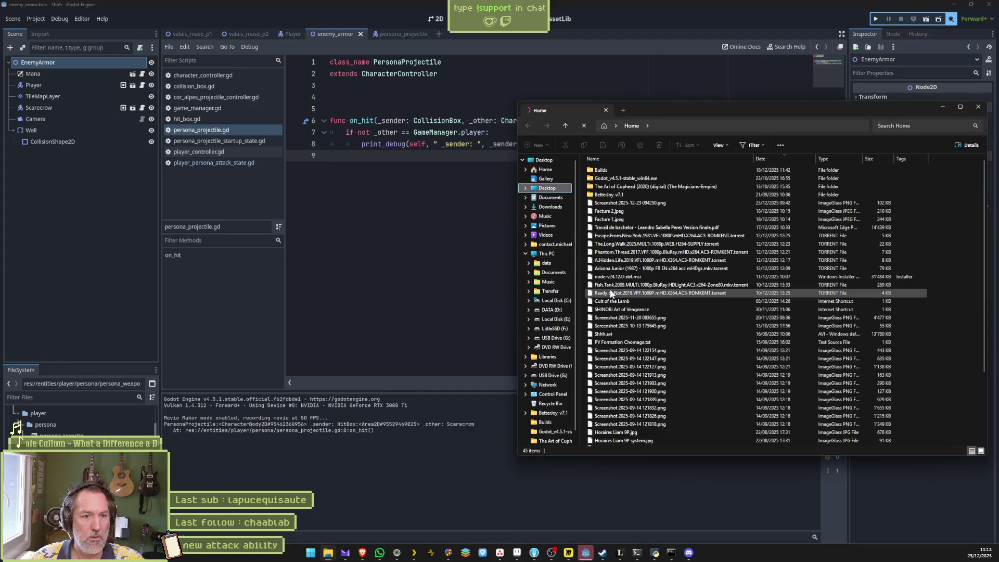
# Play Shhh.avi, rewind twice to rewatch the cat attack passing the Scarecrow, then close PotPlayer
pyautogui.click(622, 335)
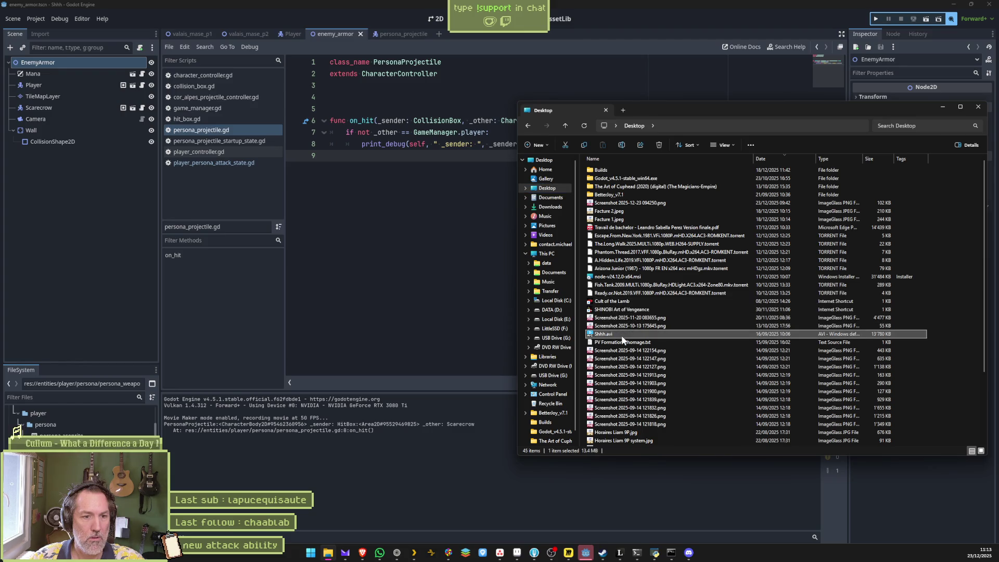
pyautogui.moveTo(774, 108); pyautogui.dragTo(998, 105)
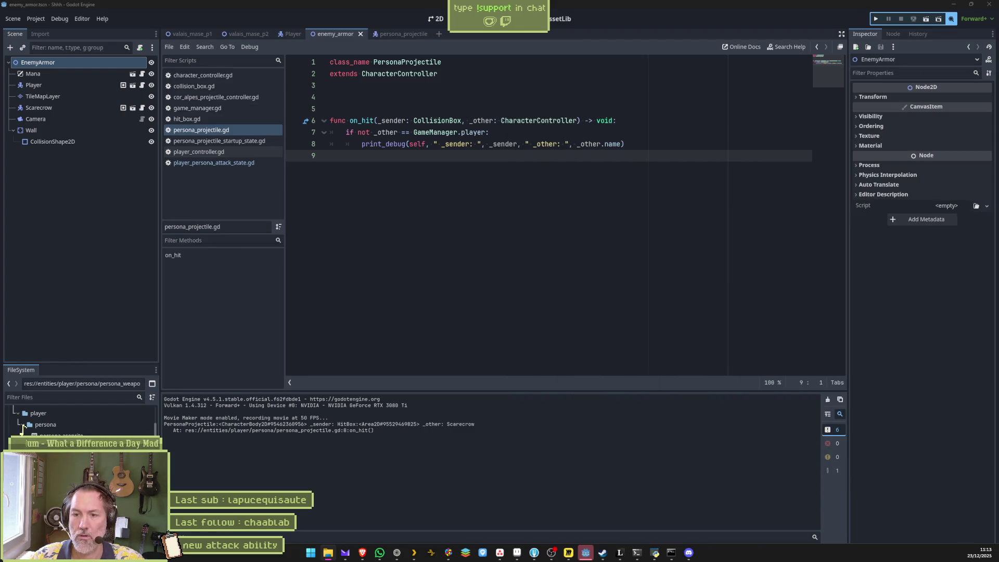
pyautogui.press('Return')
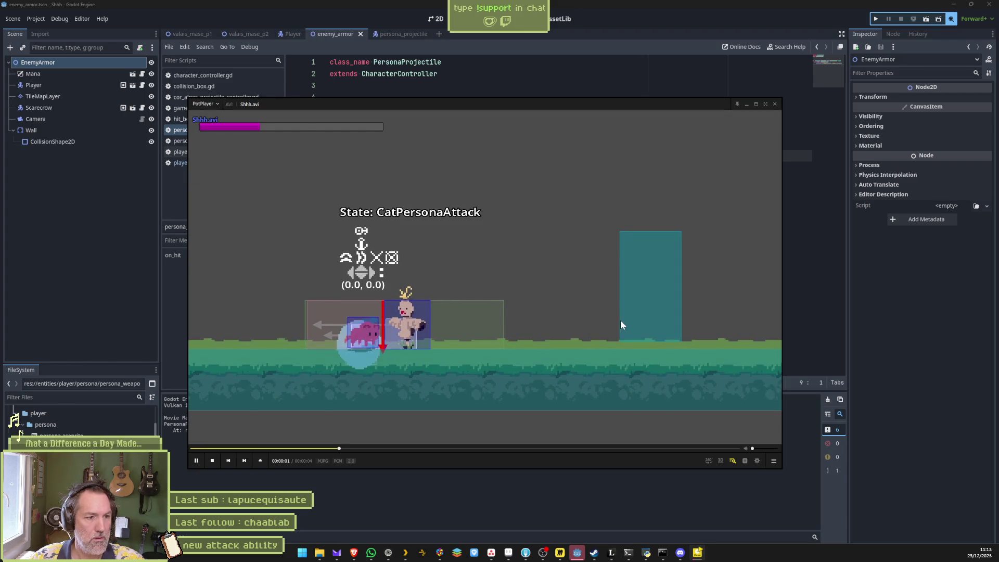
pyautogui.click(614, 321)
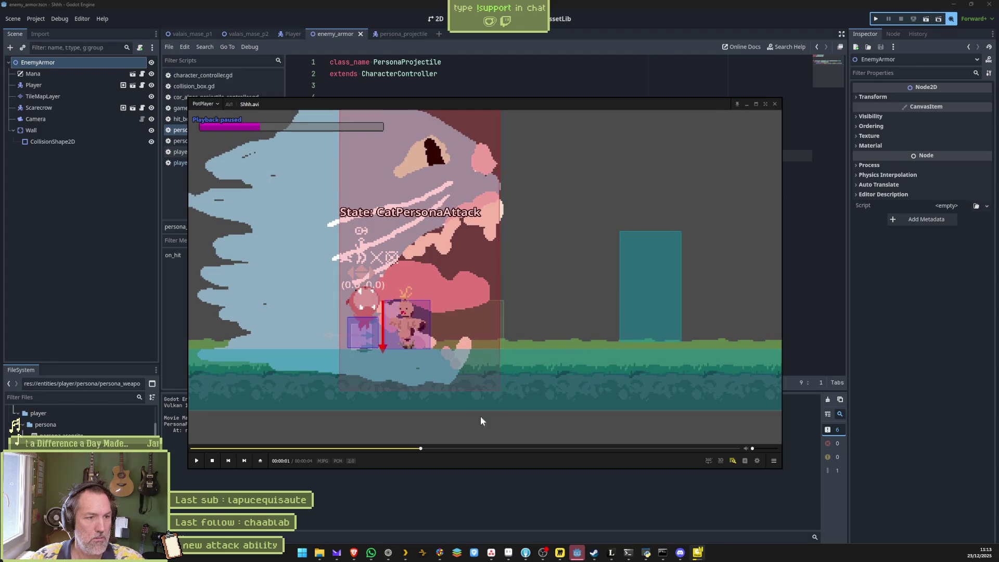
pyautogui.moveTo(423, 449)
pyautogui.mouseDown()
pyautogui.moveTo(325, 451)
pyautogui.moveTo(421, 440)
pyautogui.mouseUp()
pyautogui.moveTo(644, 443)
pyautogui.mouseDown()
pyautogui.moveTo(674, 435)
pyautogui.moveTo(508, 442)
pyautogui.moveTo(499, 419)
pyautogui.mouseUp()
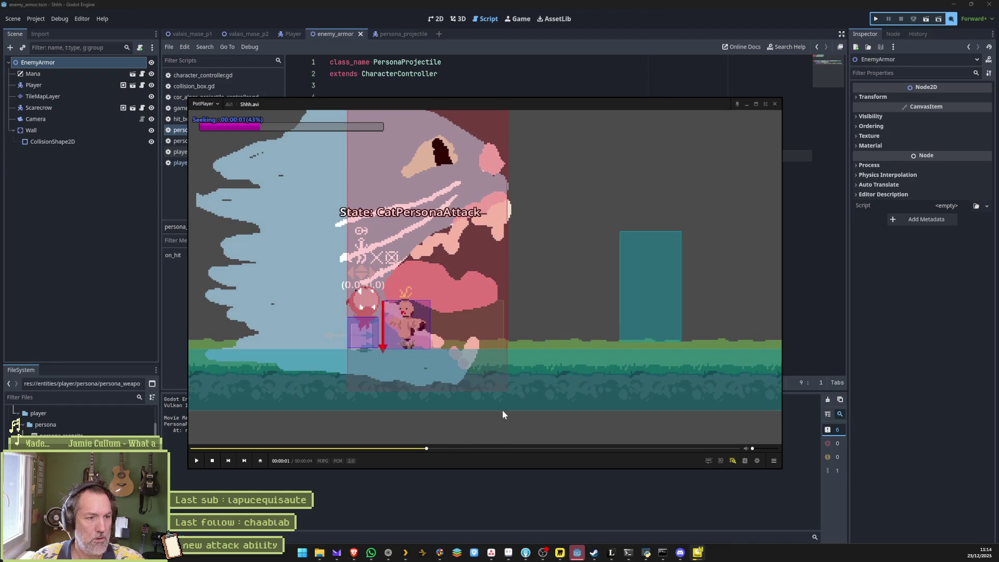
pyautogui.click(775, 105)
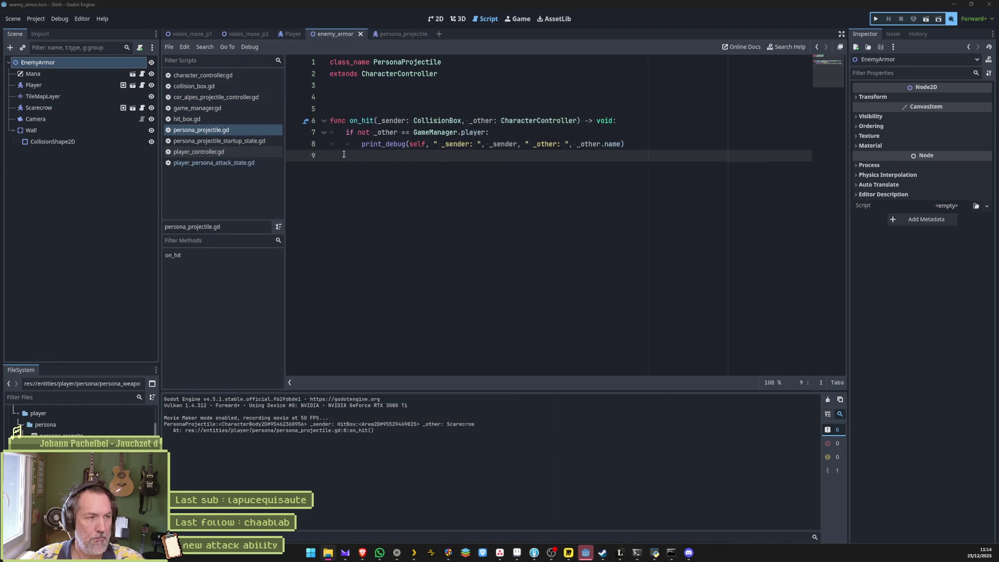
# Open CatPersonaAttack's script from the Player scene and add a line below the projectile export
pyautogui.click(292, 35)
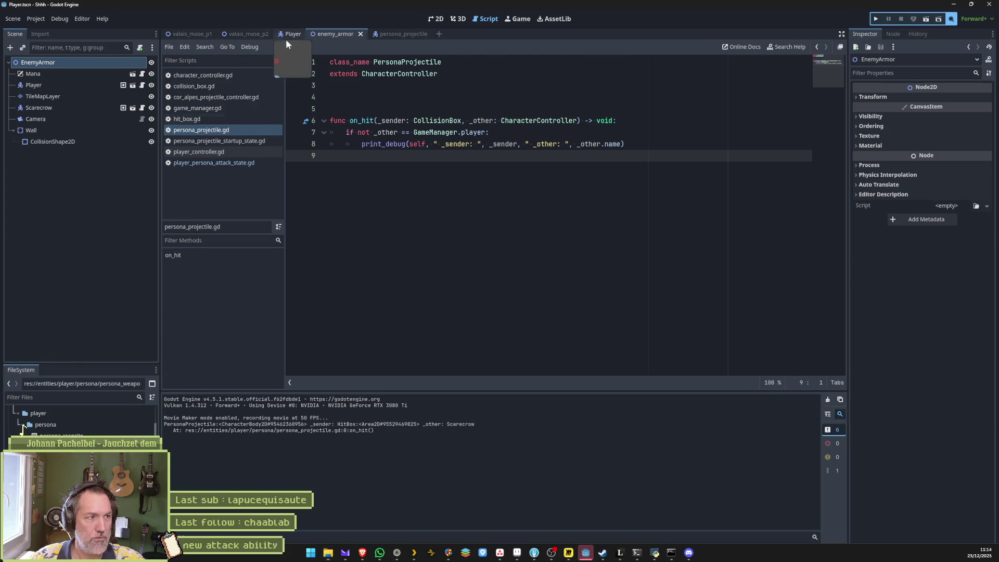
pyautogui.click(148, 291)
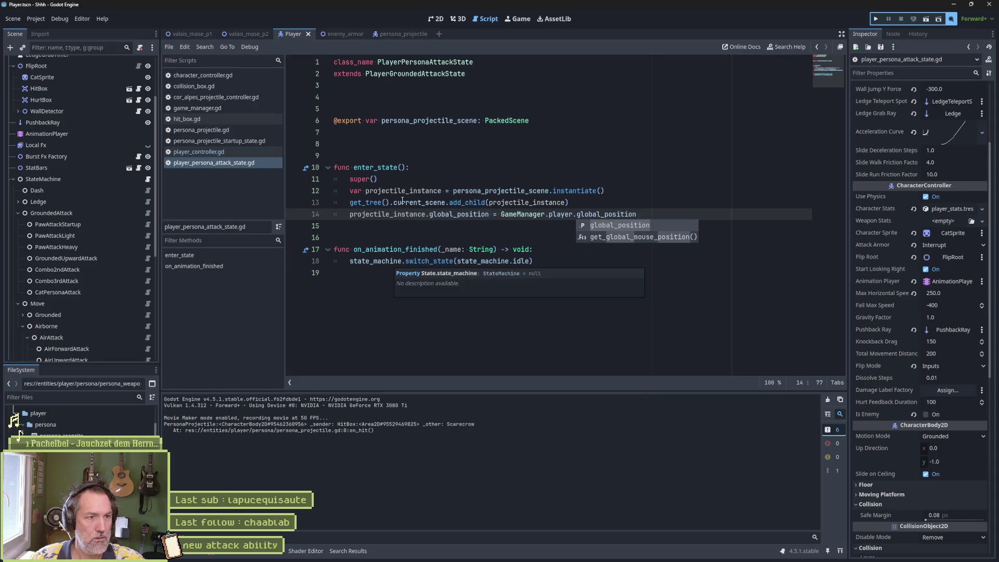
pyautogui.moveTo(409, 191); pyautogui.dragTo(414, 214)
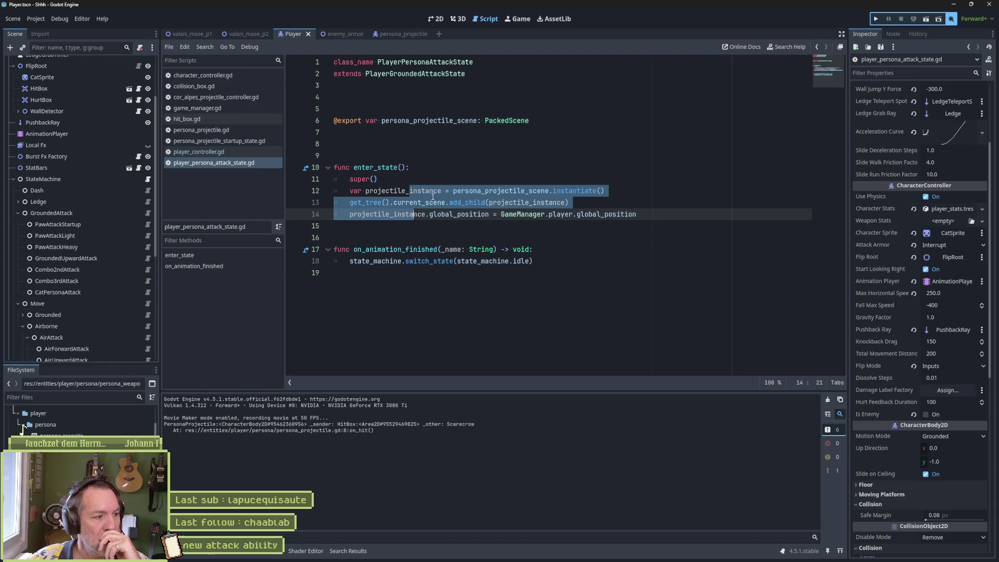
pyautogui.click(575, 125)
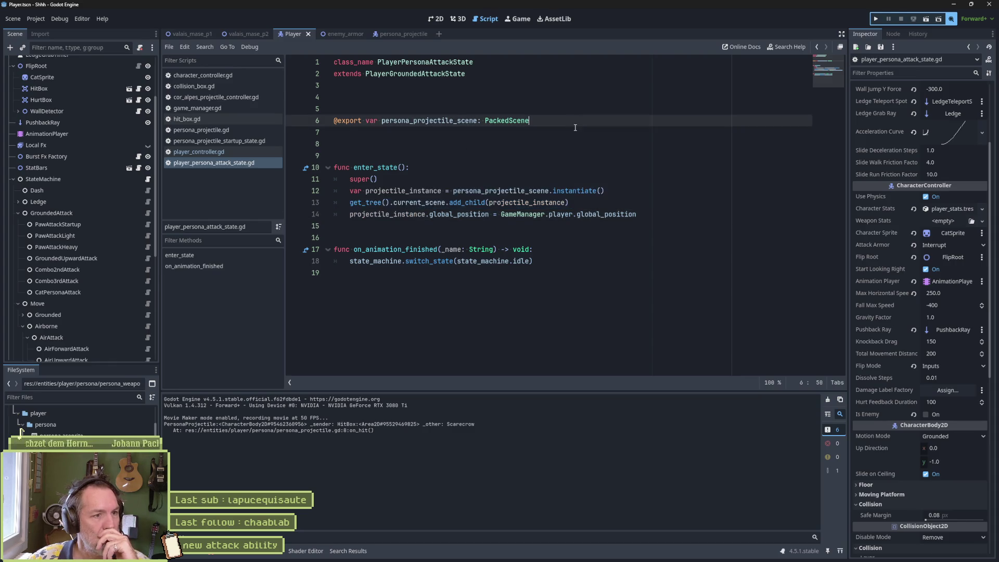
pyautogui.press('Return')
pyautogui.write('@export var perso')
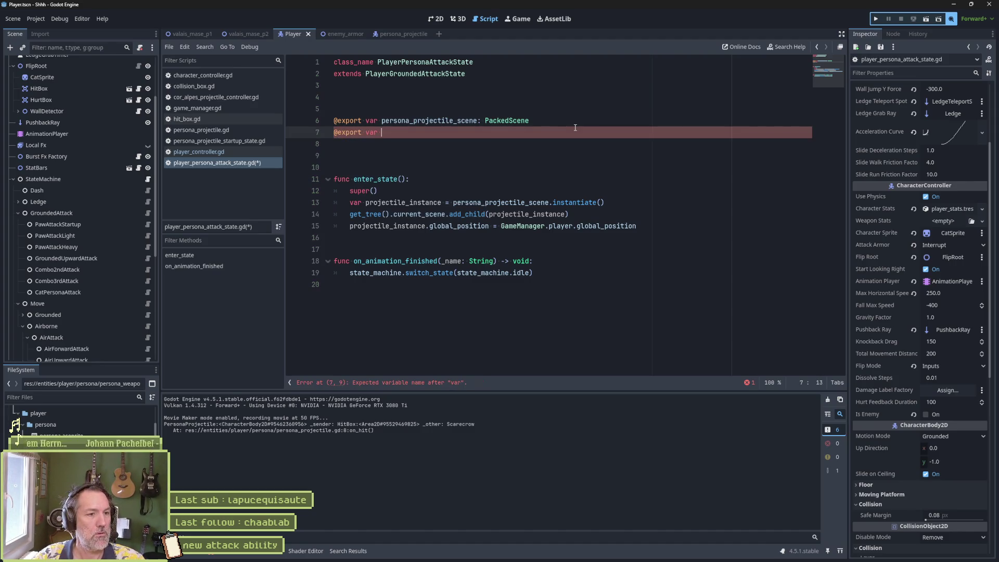
pyautogui.write('na_delay :=')
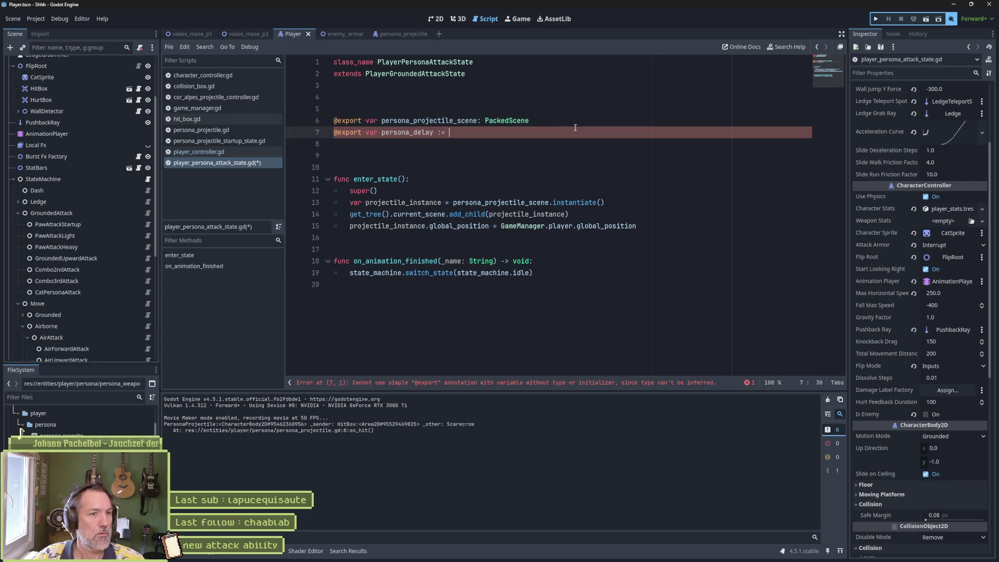
pyautogui.write('1.0')
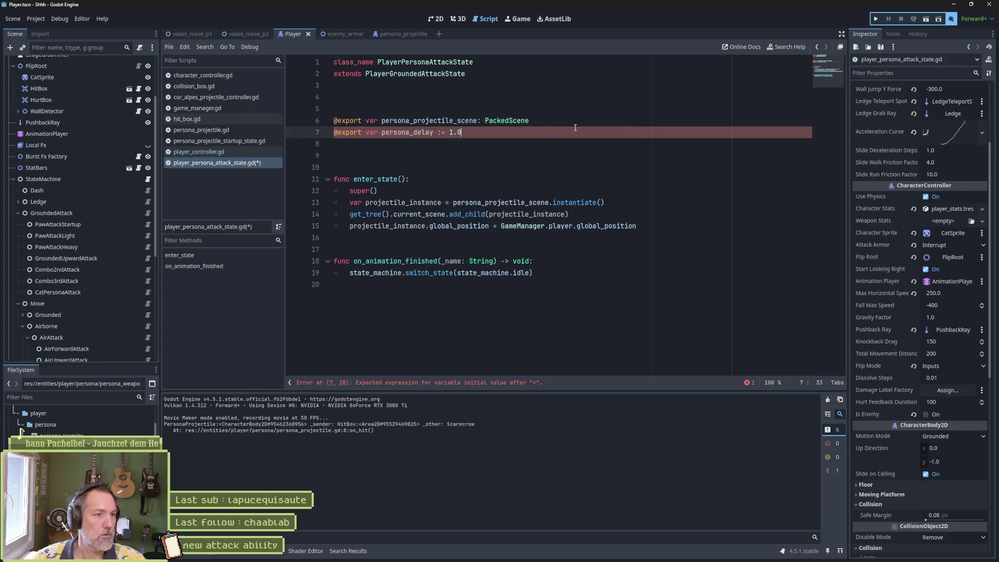
pyautogui.hotkey('ctrl', 's')
# Begin a new function after enter_state by typing 'func upda'
pyautogui.click(502, 189)
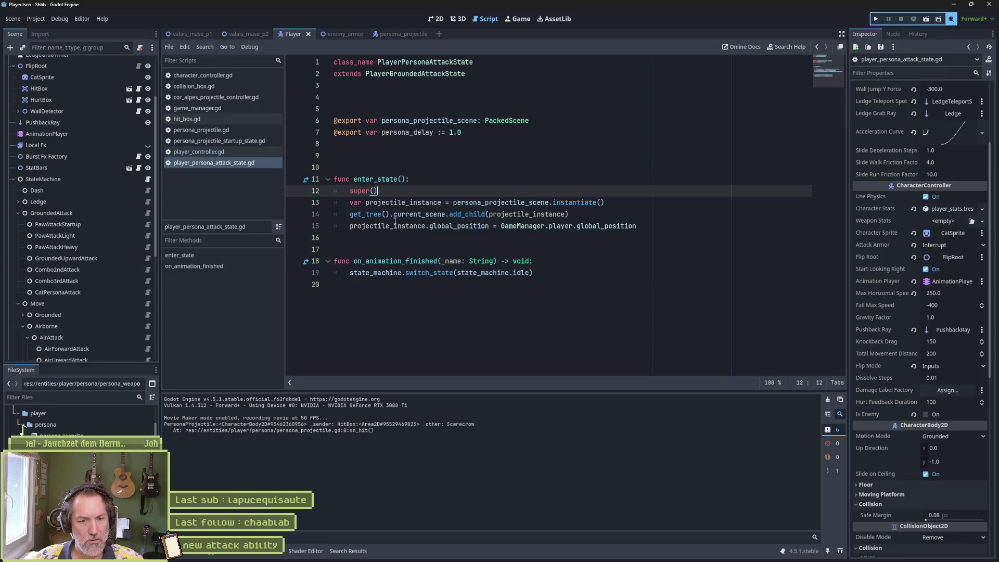
pyautogui.click(687, 216)
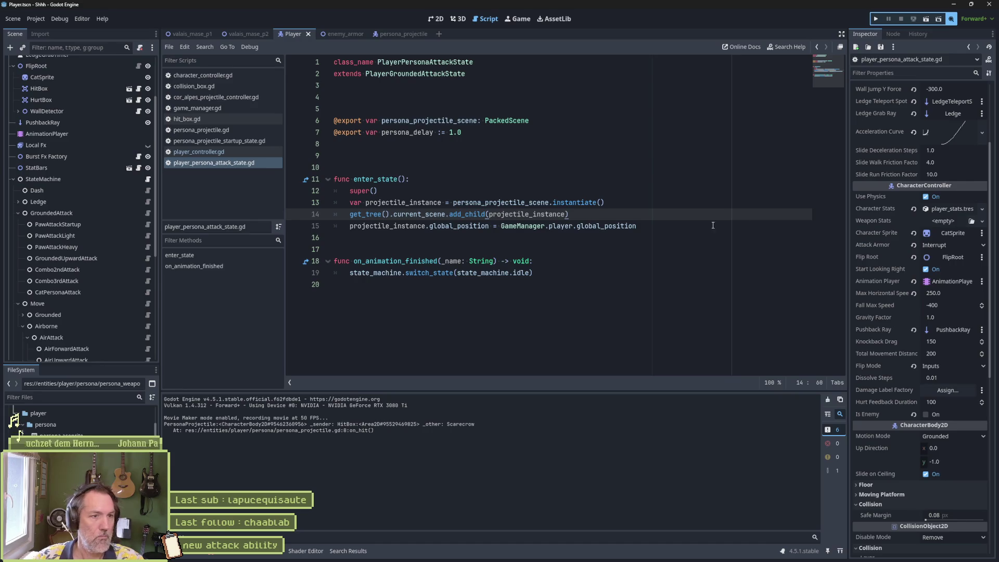
pyautogui.click(501, 133)
pyautogui.press('Return')
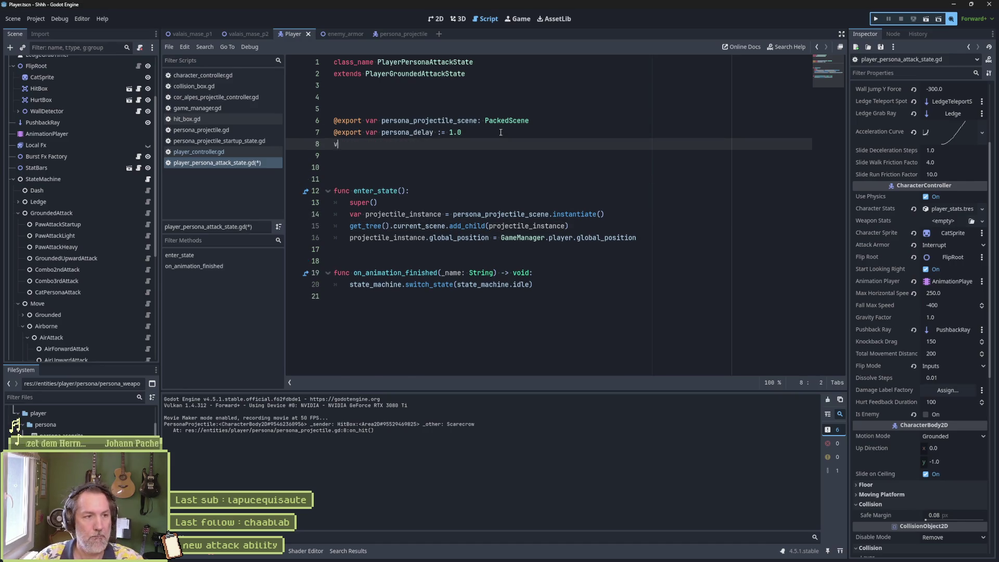
pyautogui.write('ar s')
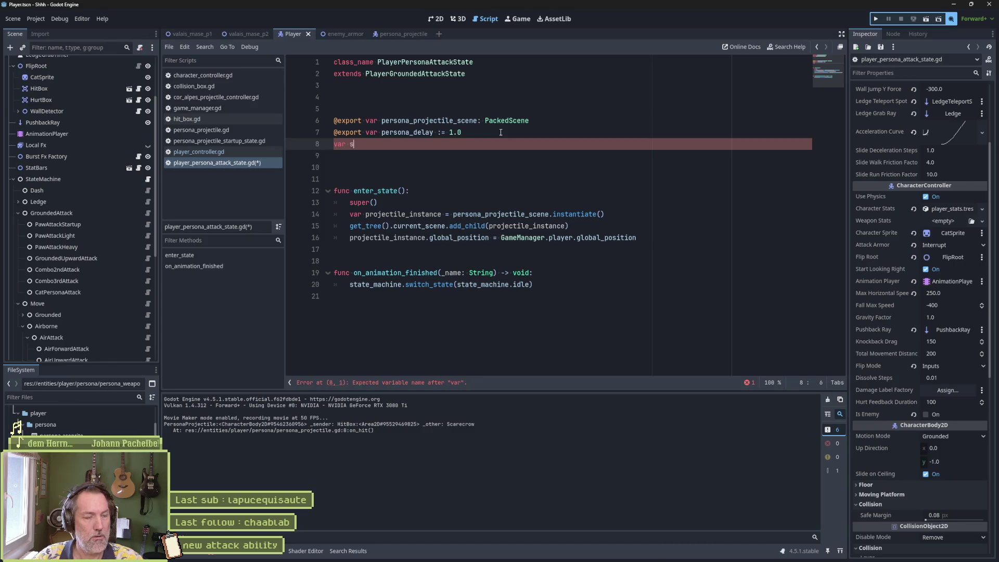
pyautogui.hotkey('ctrl', 'z')
pyautogui.press('Delete')
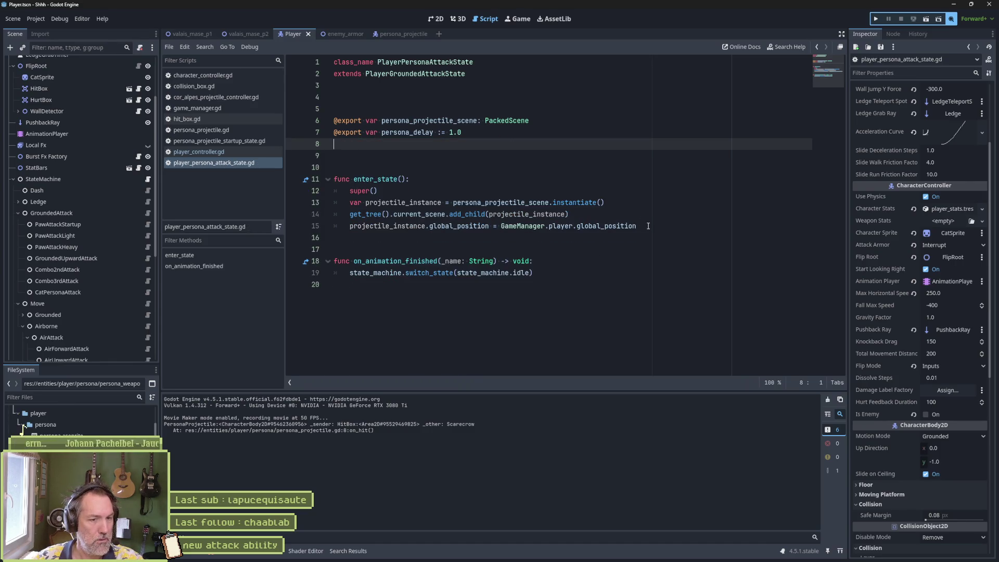
pyautogui.click(648, 225)
pyautogui.press('Return')
pyautogui.press('Return')
pyautogui.press('Return')
pyautogui.press('BackSpace')
pyautogui.write('func ')
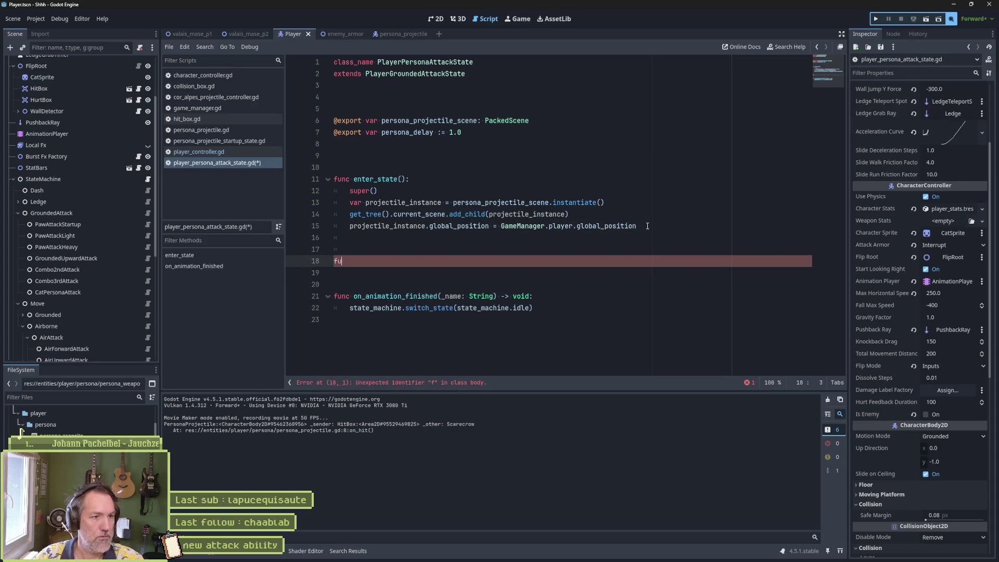
pyautogui.write('upda')
# Insert an empty update_state(_delta) function from autocomplete and save the script
pyautogui.press('Return')
pyautogui.press('BackSpace')
pyautogui.press('BackSpace')
pyautogui.press('BackSpace')
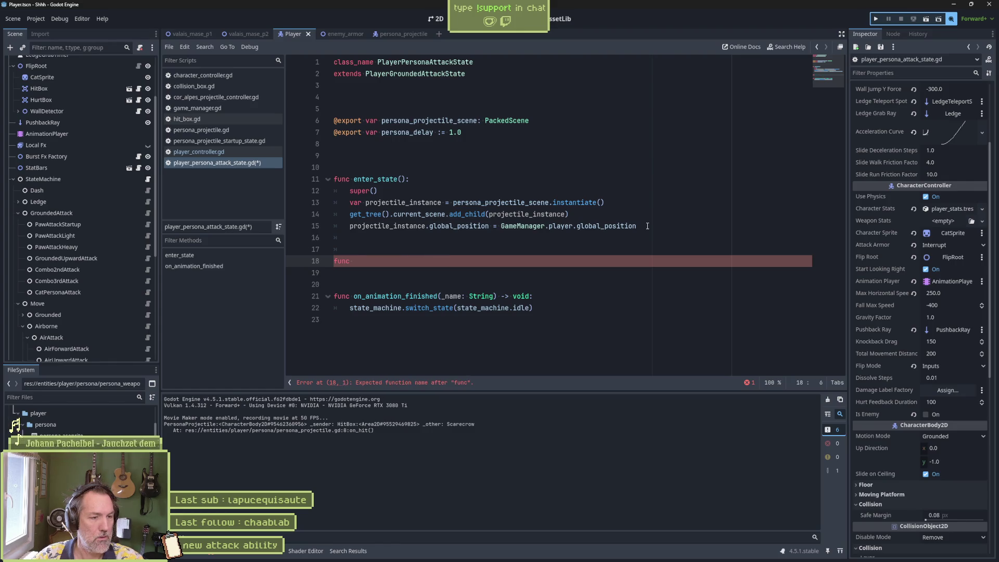
pyautogui.write('up')
pyautogui.press('Down')
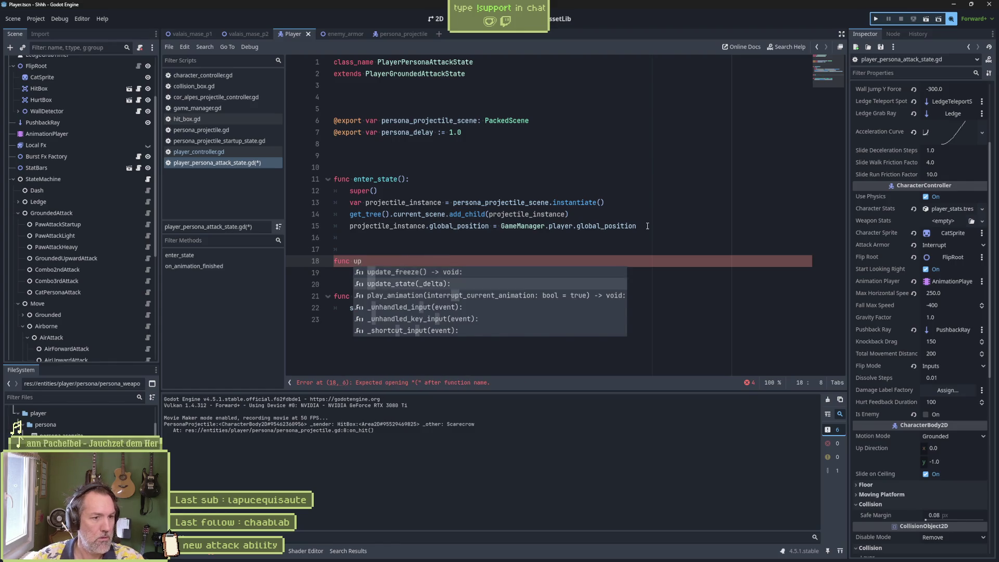
pyautogui.press('Return')
pyautogui.press('Return')
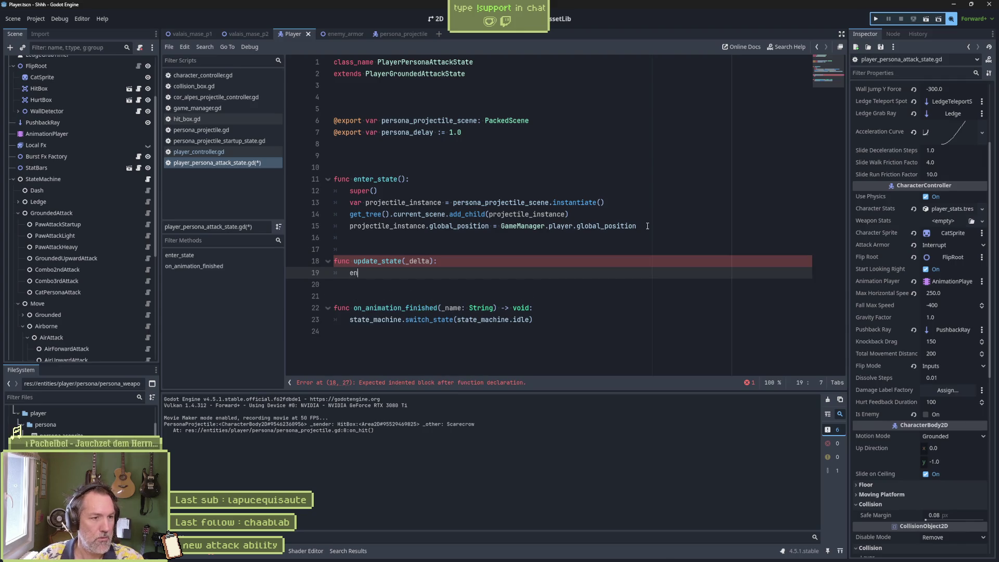
pyautogui.write('en')
pyautogui.press('BackSpace')
pyautogui.press('BackSpace')
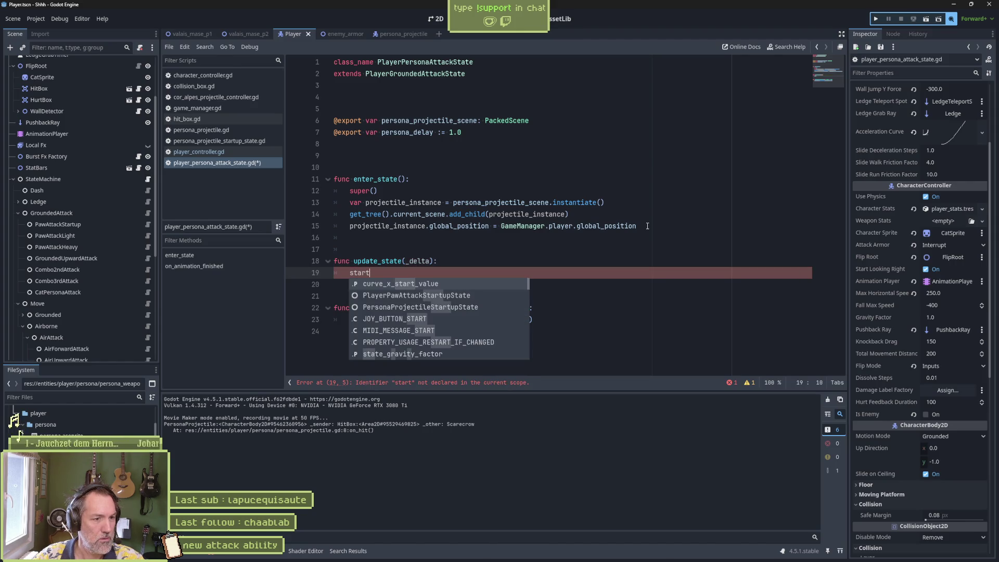
pyautogui.press('BackSpace')
pyautogui.press('BackSpace')
pyautogui.press('BackSpace')
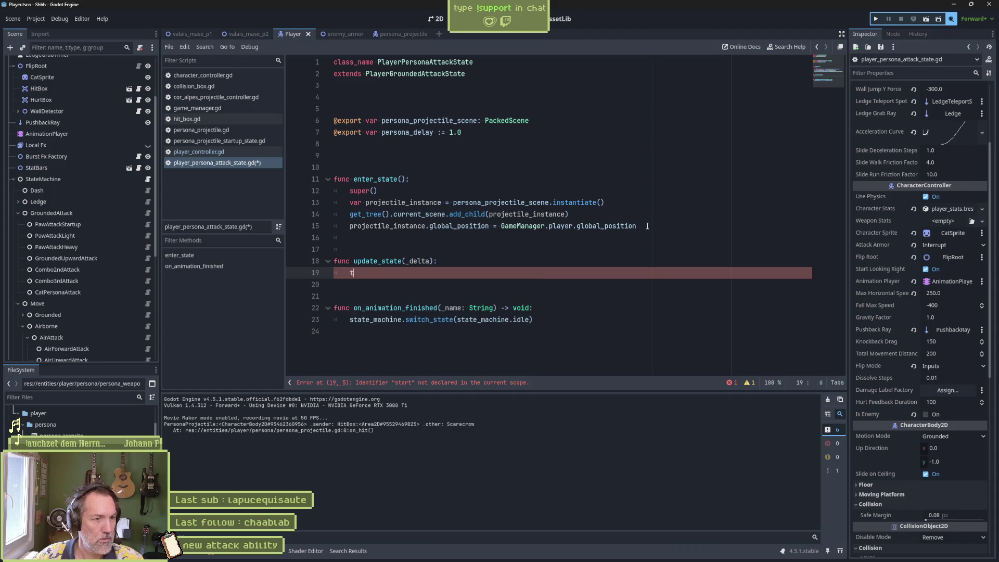
pyautogui.write('time')
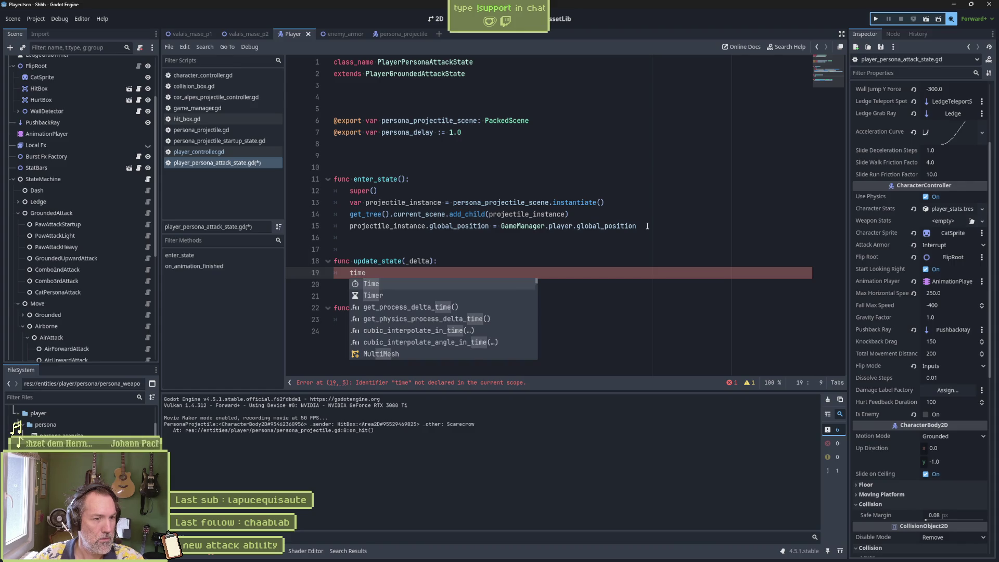
pyautogui.press('BackSpace')
pyautogui.press('BackSpace')
pyautogui.press('BackSpace')
pyautogui.write('enter_')
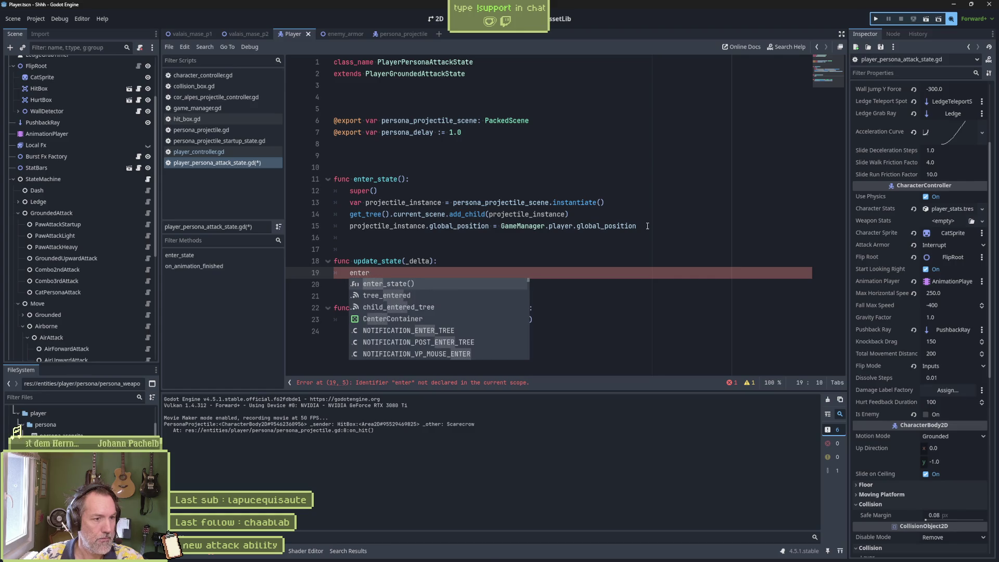
pyautogui.press('BackSpace')
pyautogui.press('BackSpace')
pyautogui.press('BackSpace')
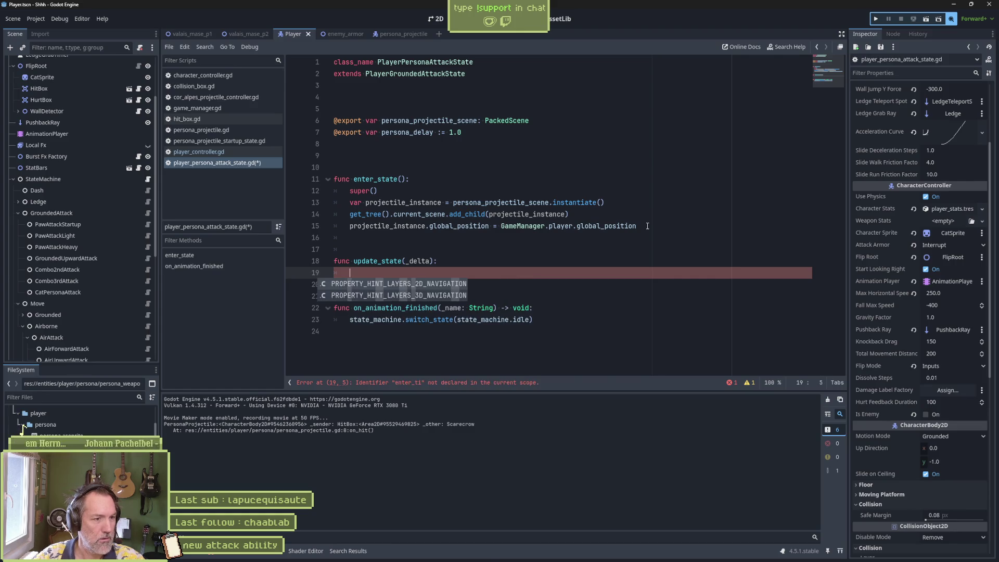
pyautogui.press('BackSpace')
pyautogui.hotkey('ctrl', 's')
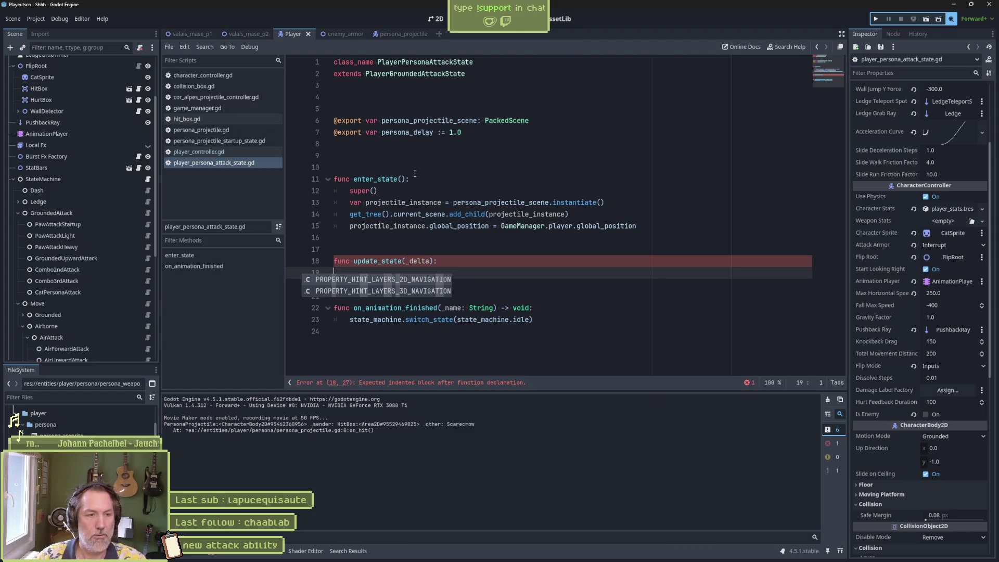
# Open state.gd through the quick file search
pyautogui.hotkey('shift', 'alt', 'o')
pyautogui.write('state')
pyautogui.press('Return')
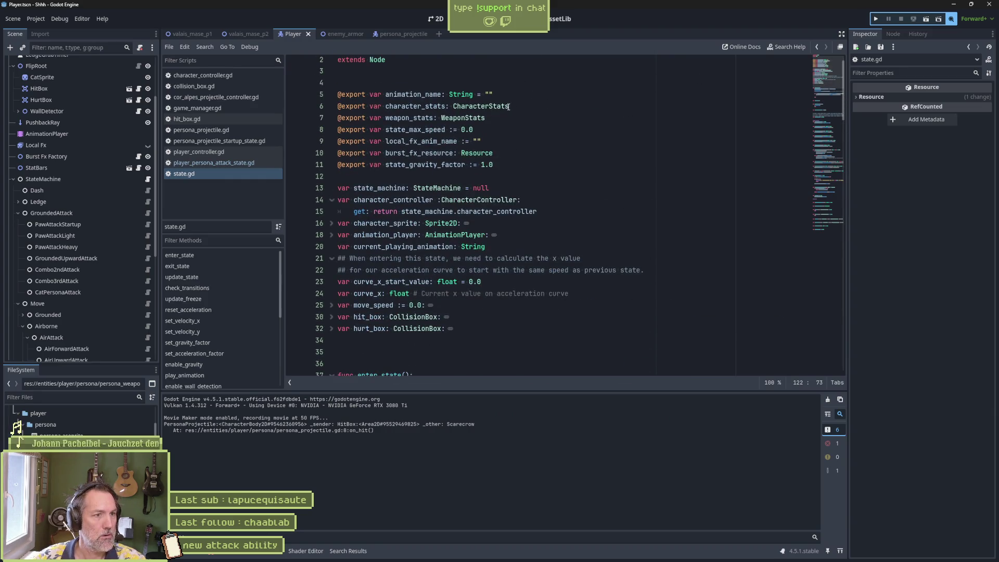
pyautogui.scroll(-3, 428, 235)
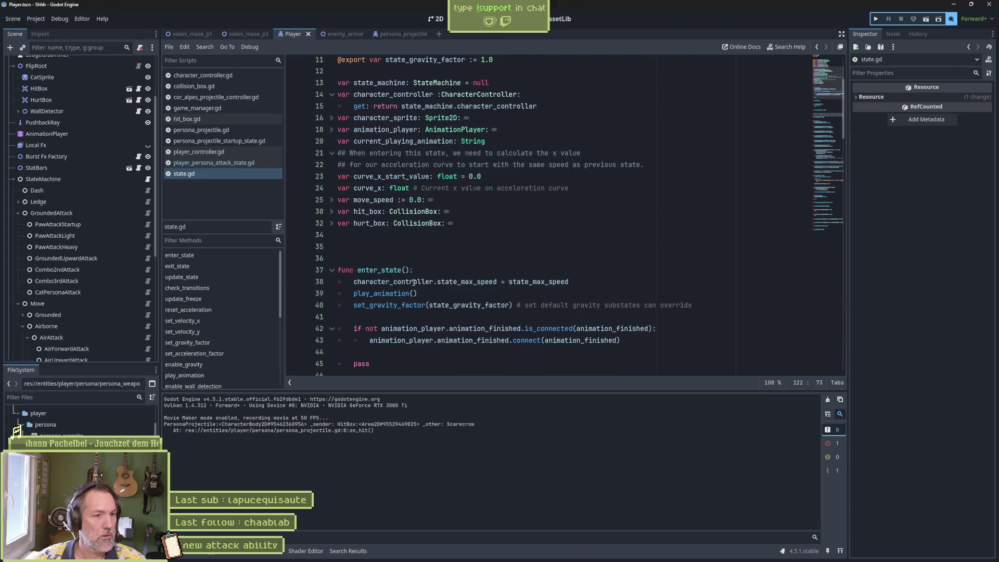
pyautogui.scroll(-1, 403, 322)
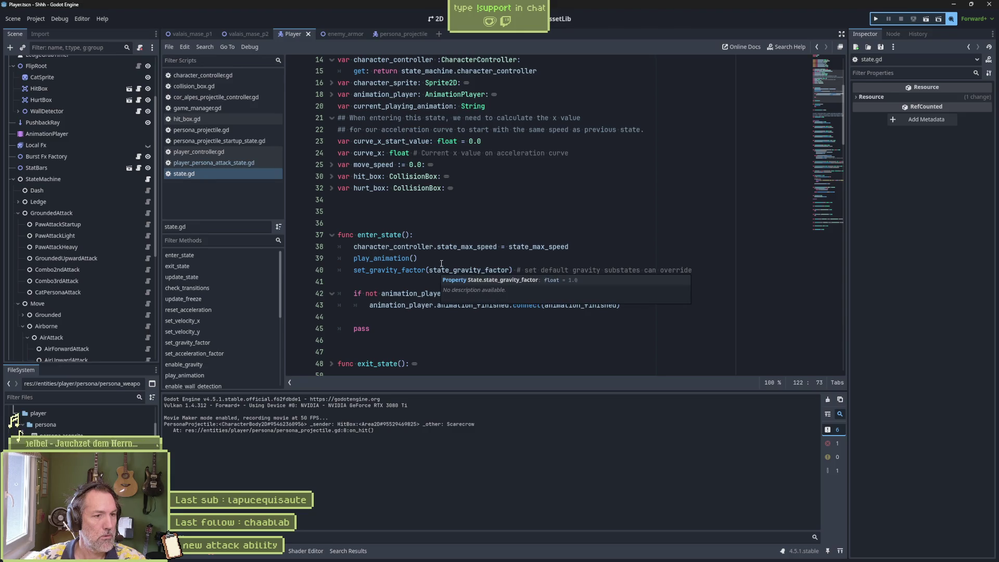
pyautogui.click(569, 234)
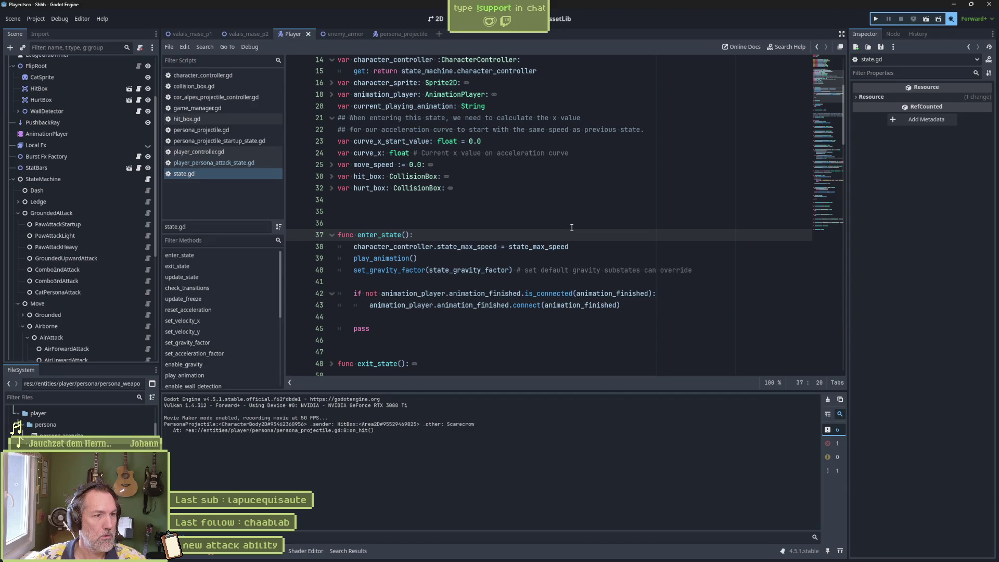
pyautogui.scroll(1, 445, 195)
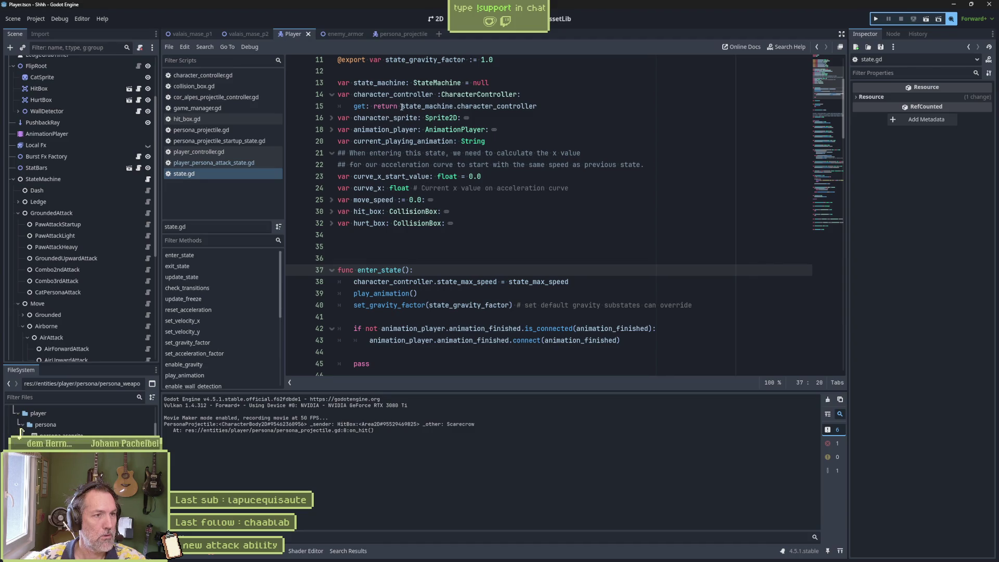
pyautogui.scroll(3, 402, 107)
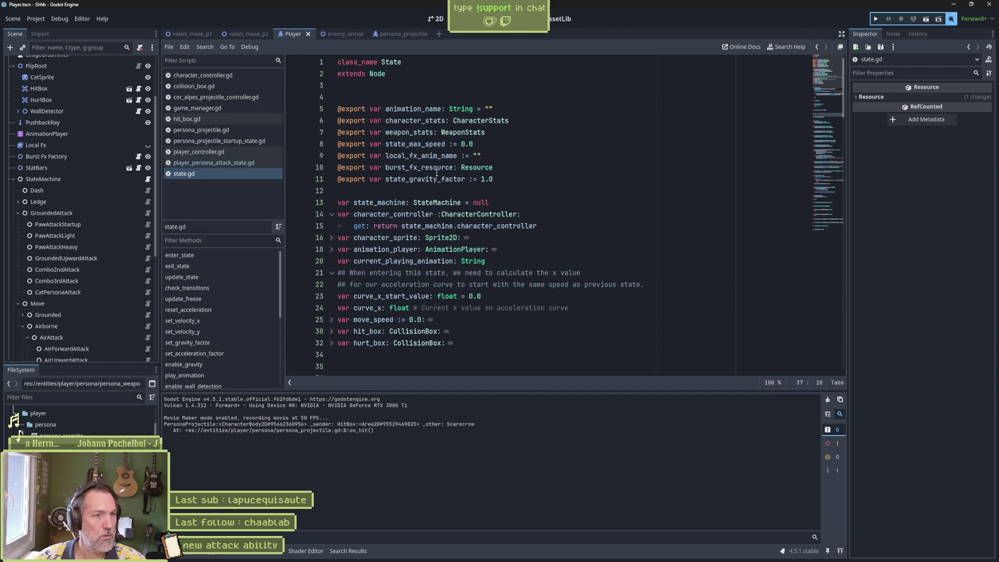
# Declare 'var entered_time_msec :int' below hurt_box in state.gd
pyautogui.scroll(-2, 429, 125)
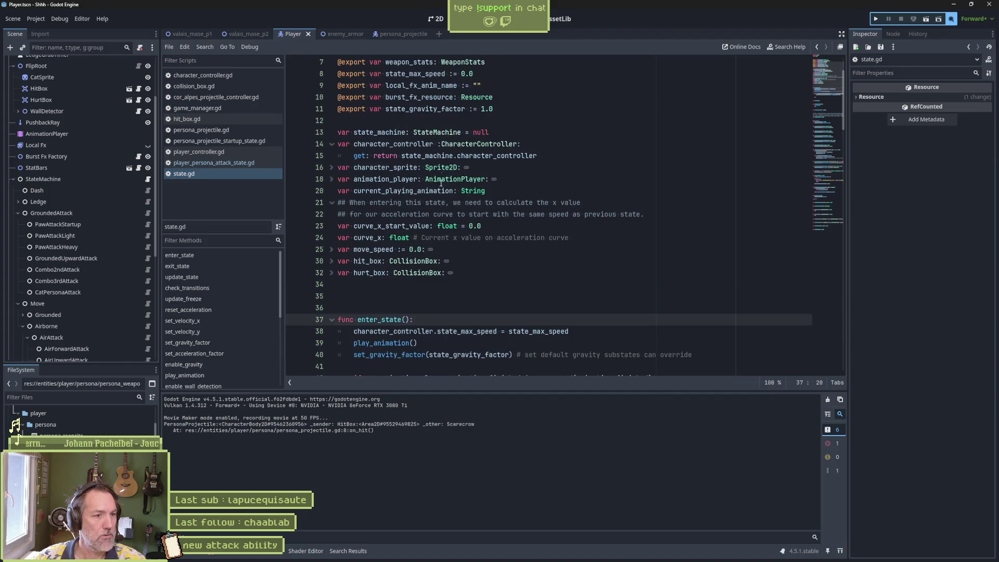
pyautogui.click(372, 285)
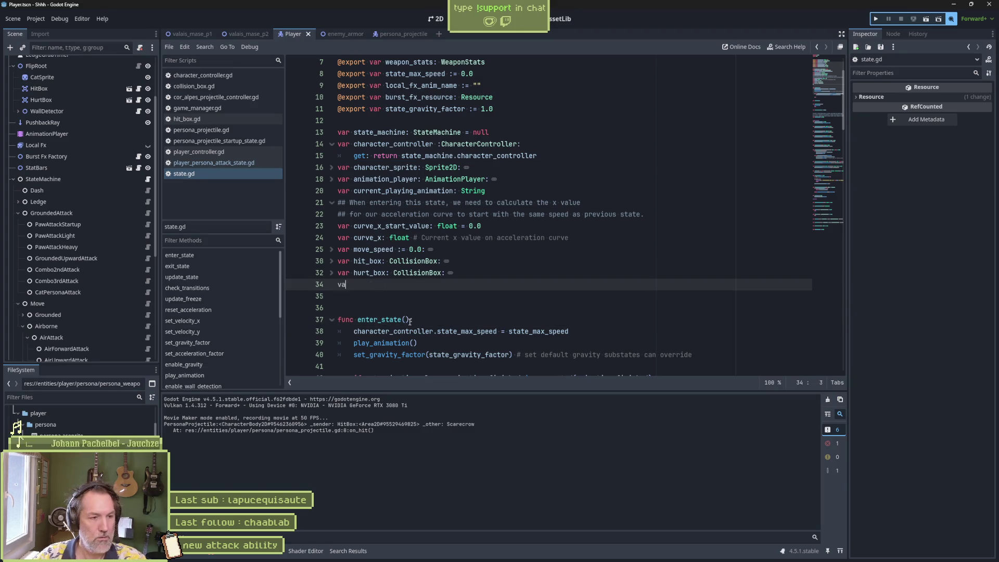
pyautogui.write('var enter_time_ms')
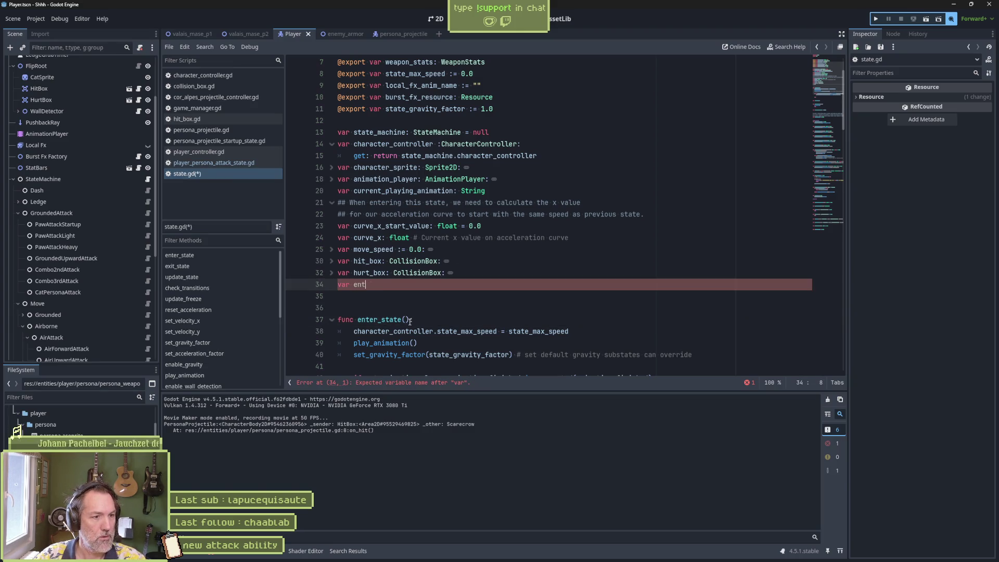
pyautogui.write('ec ')
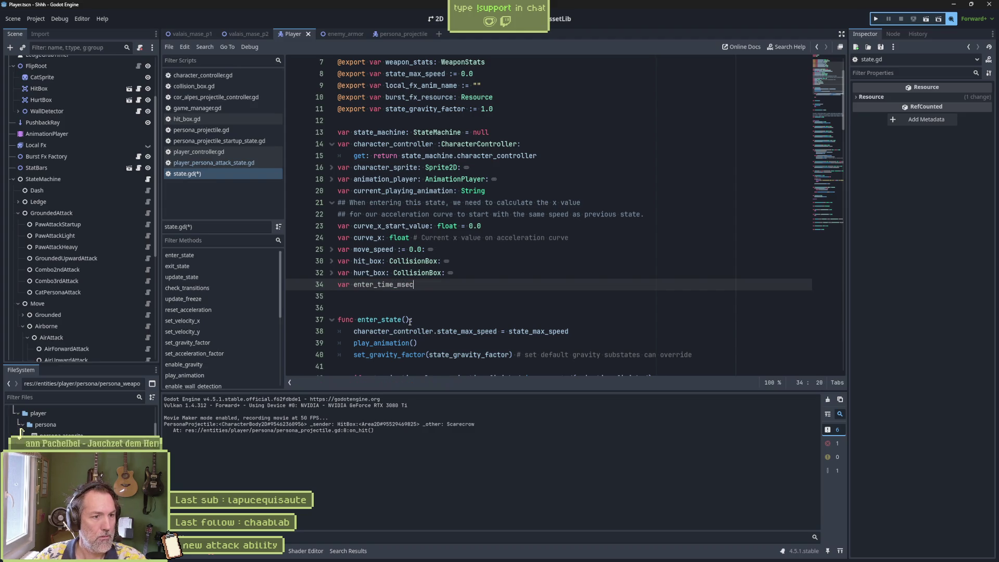
pyautogui.write(':int')
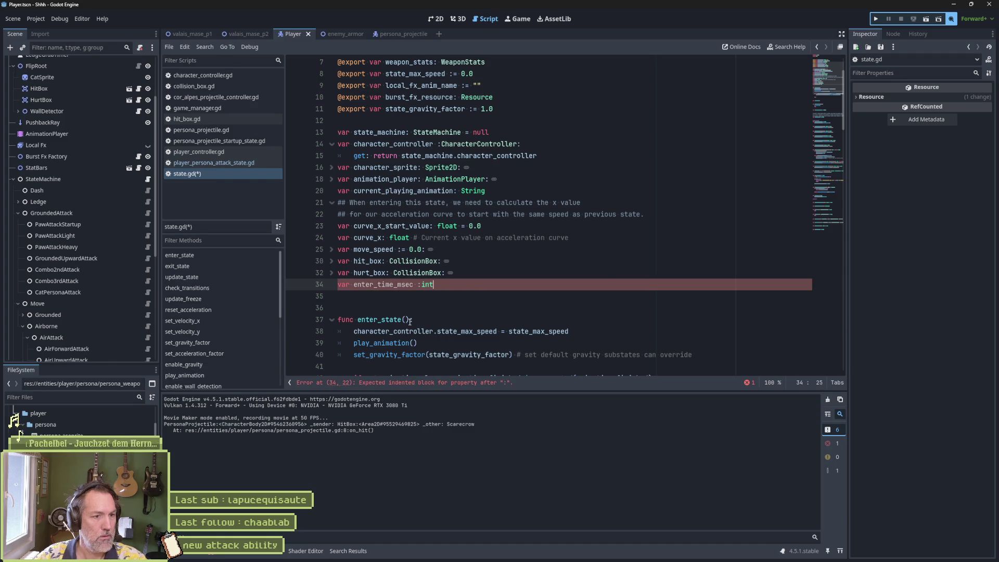
pyautogui.click(374, 285)
pyautogui.write('ed')
pyautogui.doubleClick(409, 286)
# Set entered_time_msec = Time.get_ticks_msec() in enter_state, save, and close state.gd
pyautogui.scroll(-2, 427, 267)
pyautogui.click(444, 250)
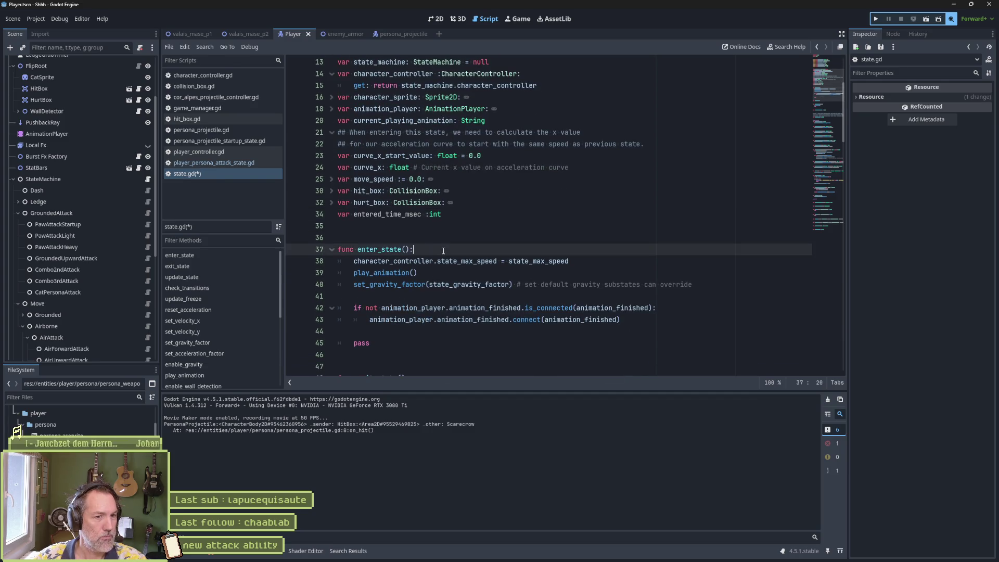
pyautogui.press('Return')
pyautogui.write('entered_time_msec = ')
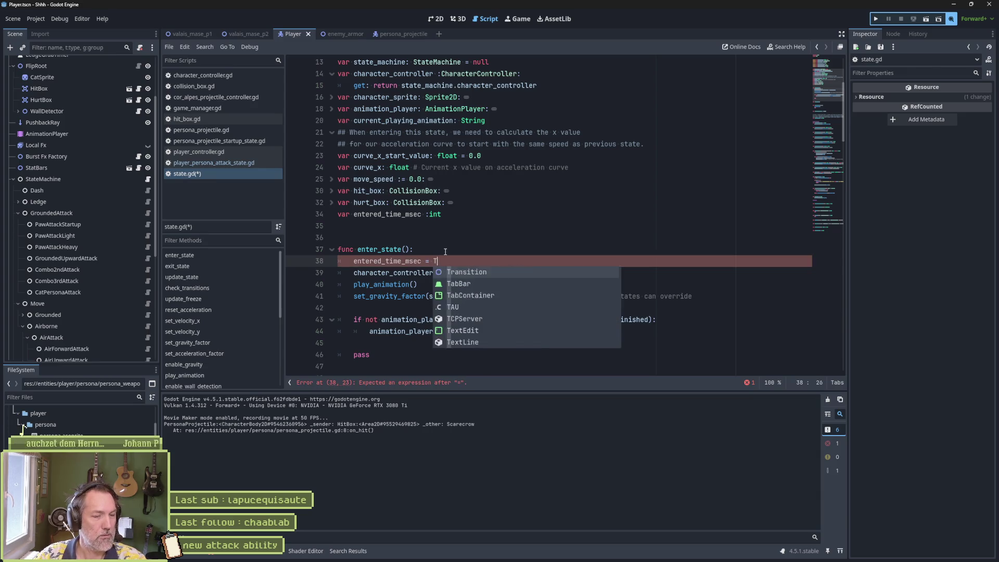
pyautogui.write('Time.get_ticks_msec()')
pyautogui.hotkey('ctrl', 's')
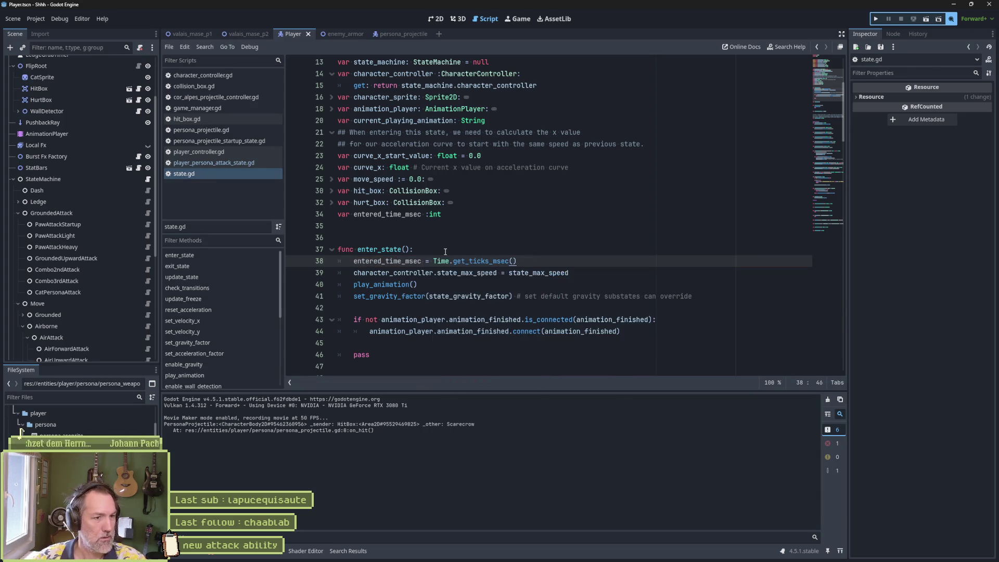
pyautogui.scroll(-2, 446, 244)
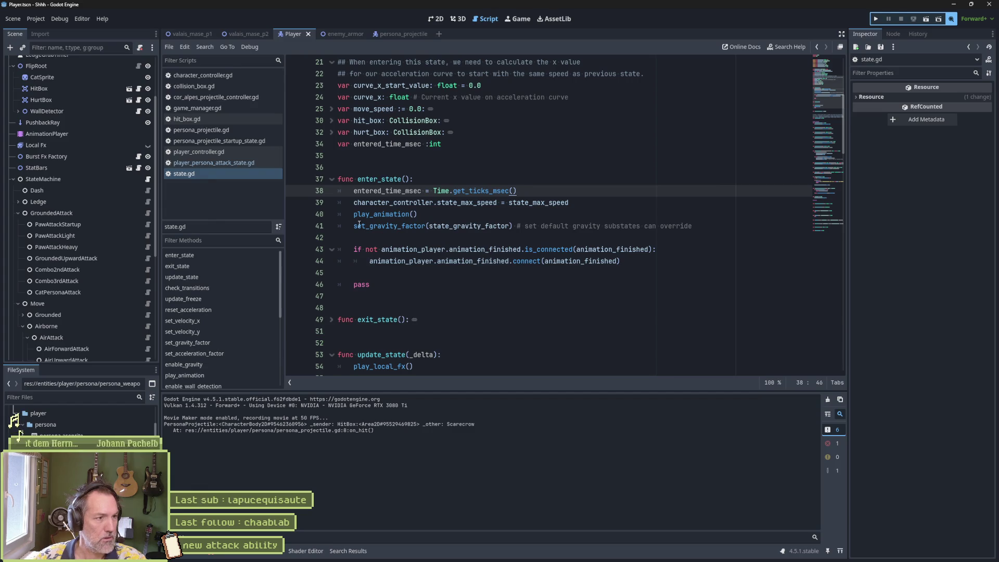
pyautogui.middleClick(229, 173)
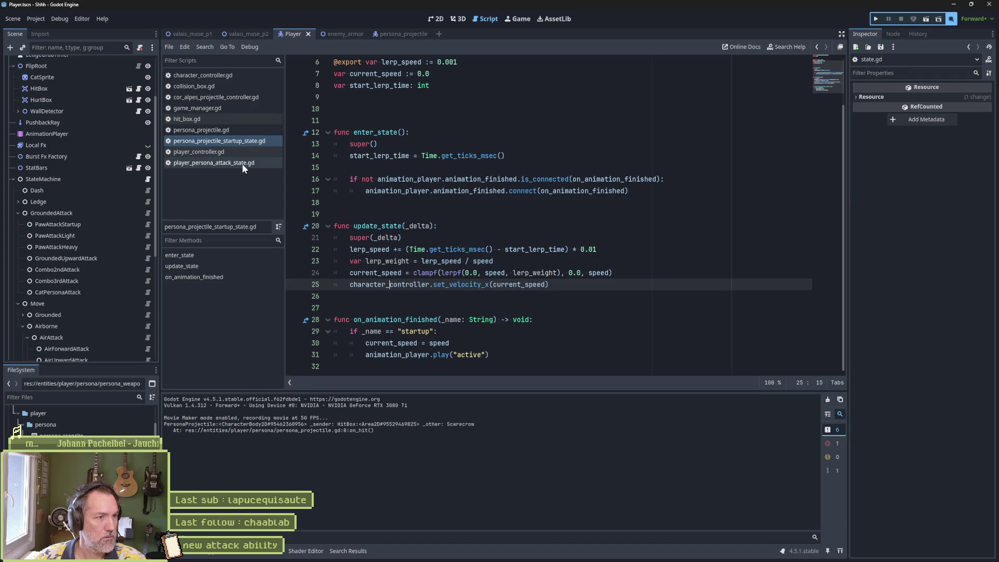
# In player_persona_attack_state.gd, rename persona_delay to persona_delay_msec with value 1000.0
pyautogui.click(147, 292)
pyautogui.click(470, 273)
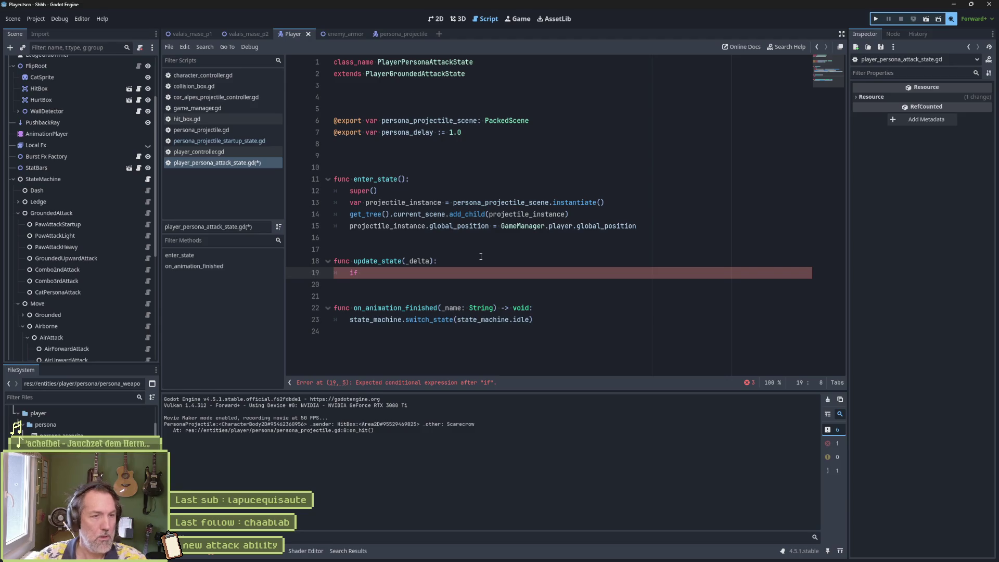
pyautogui.click(454, 133)
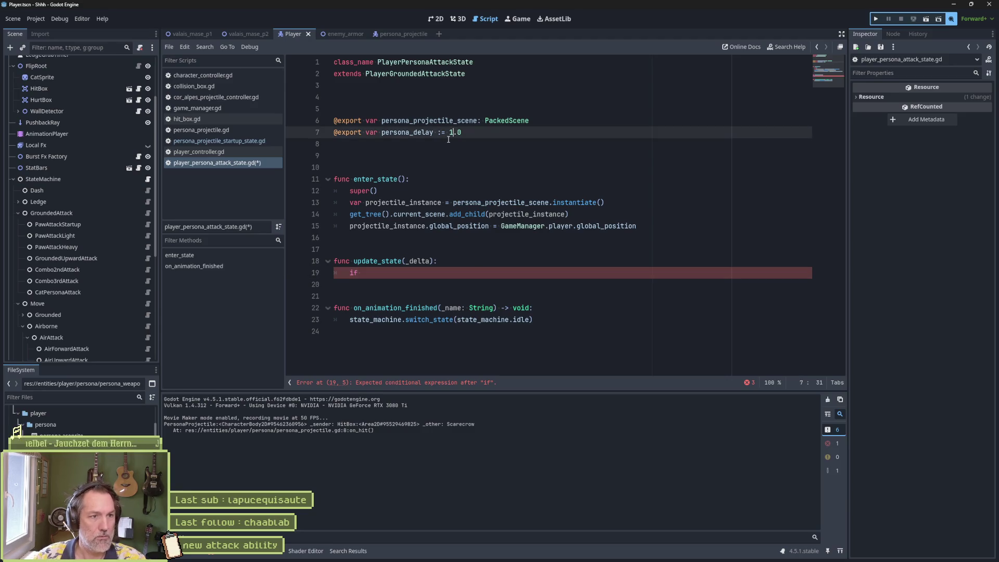
pyautogui.write('000')
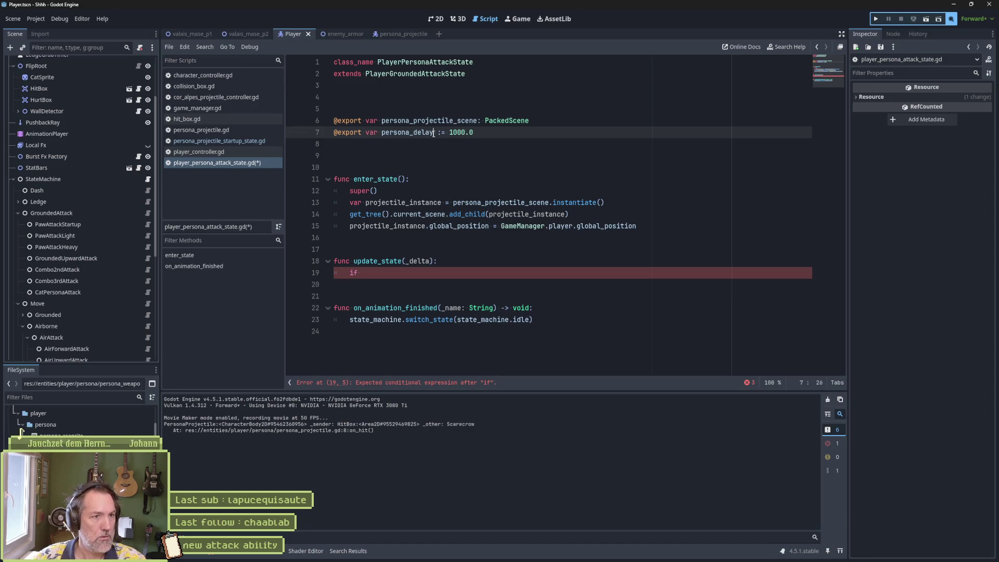
pyautogui.write('_msec')
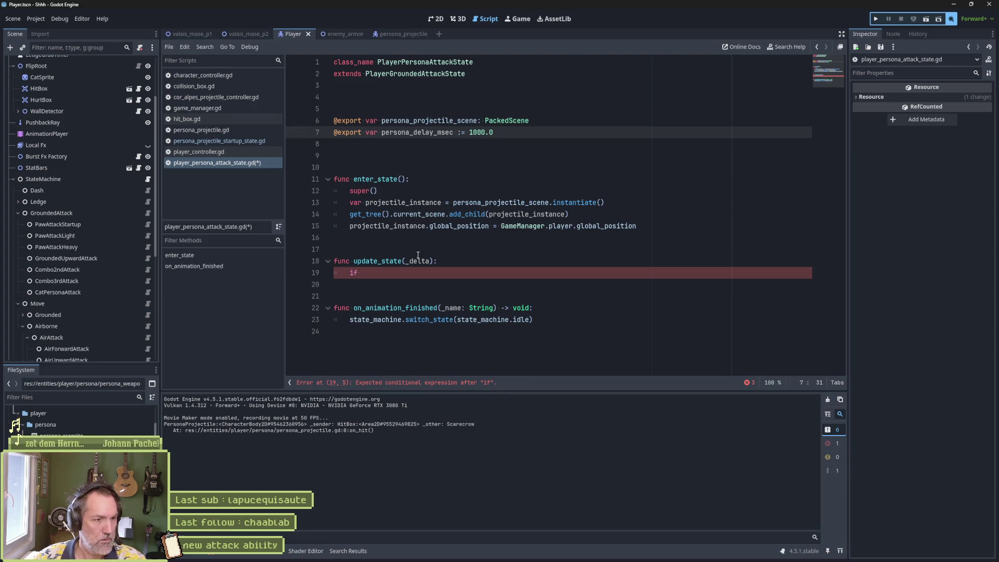
pyautogui.doubleClick(426, 134)
# Start the update_state if condition with entered_time_msec and Time.get_ticks_msec()
pyautogui.click(421, 271)
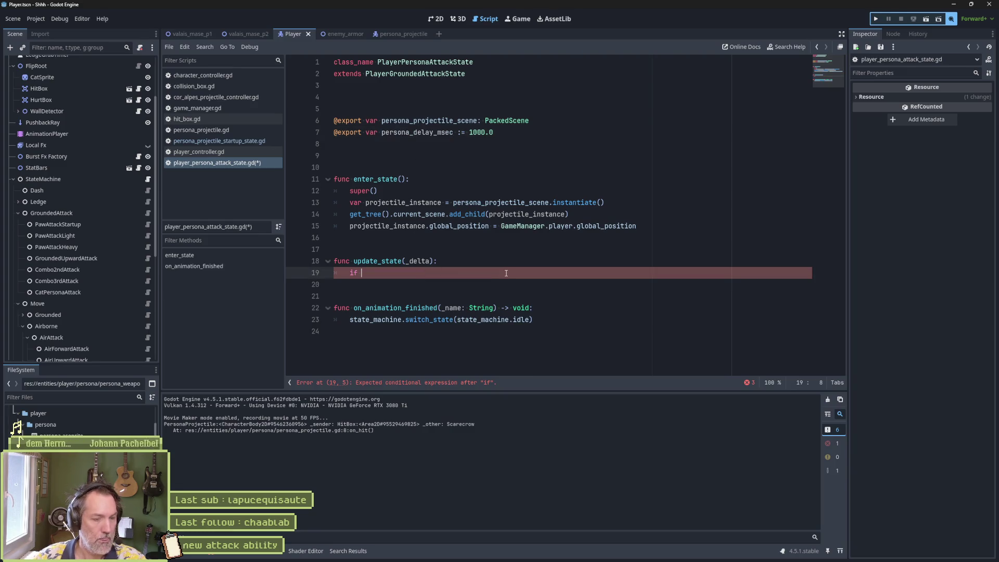
pyautogui.write('.')
pyautogui.press('BackSpace')
pyautogui.press('BackSpace')
pyautogui.press('BackSpace')
pyautogui.write('ent')
pyautogui.press('Return')
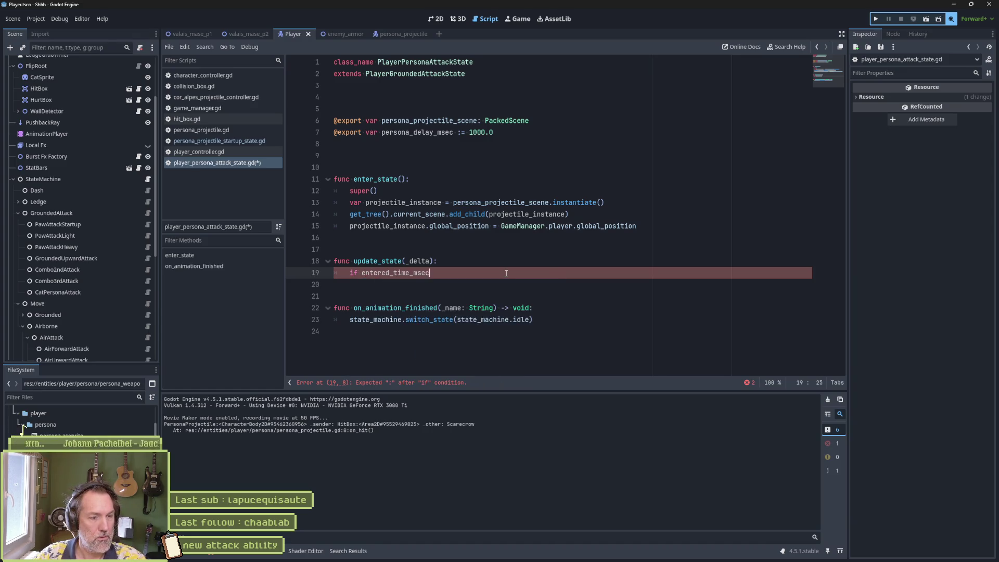
pyautogui.write('person')
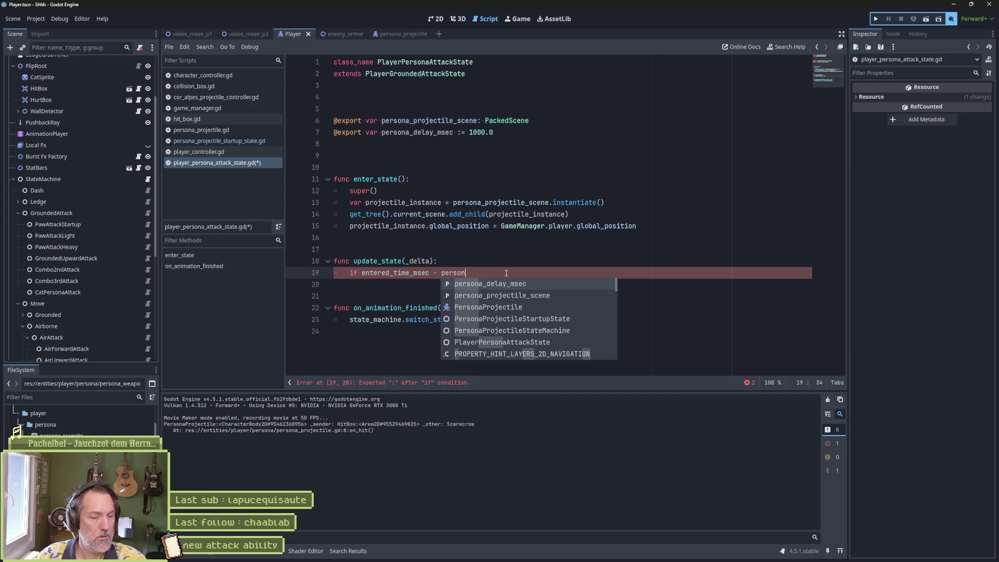
pyautogui.press('BackSpace')
pyautogui.press('BackSpace')
pyautogui.press('BackSpace')
pyautogui.hotkey('ctrl', 'Left')
pyautogui.press('Left')
pyautogui.write('Time.ms')
pyautogui.press('Return')
# Finish the condition as Time.get_ticks_msec() - entered_time_msec against persona_delay_msec
pyautogui.write('- ent')
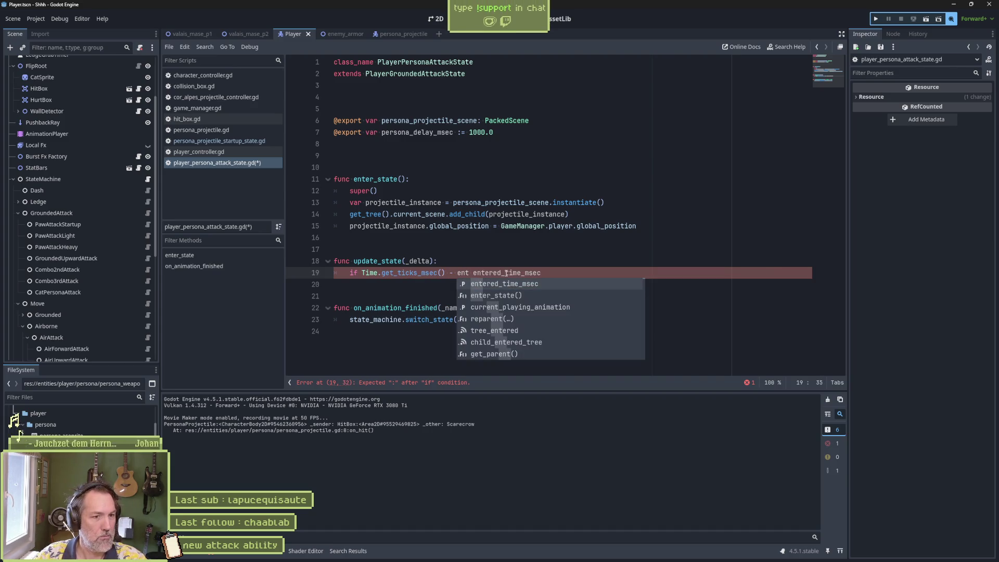
pyautogui.press('BackSpace')
pyautogui.press('BackSpace')
pyautogui.press('BackSpace')
pyautogui.press('End')
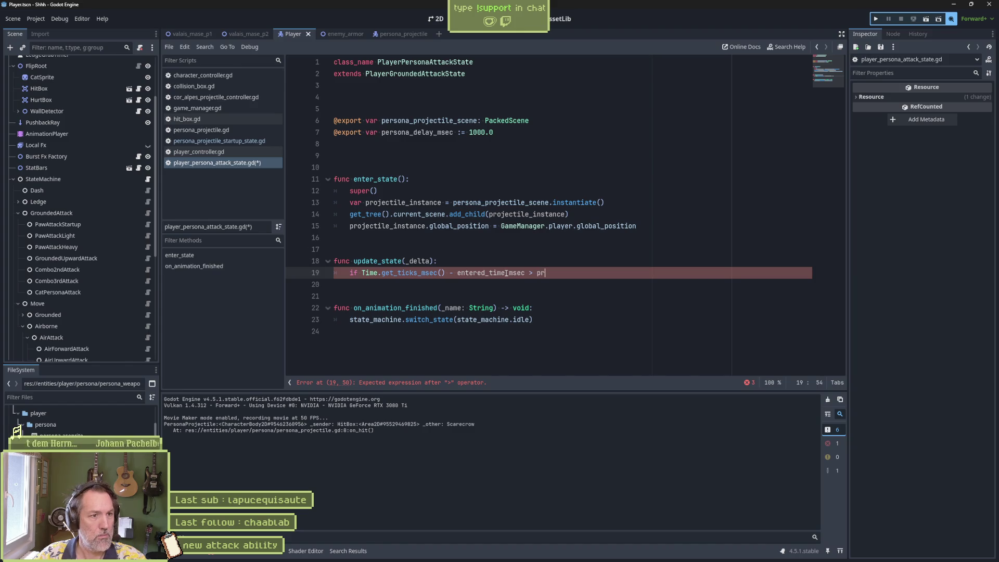
pyautogui.press('Return')
pyautogui.write(':')
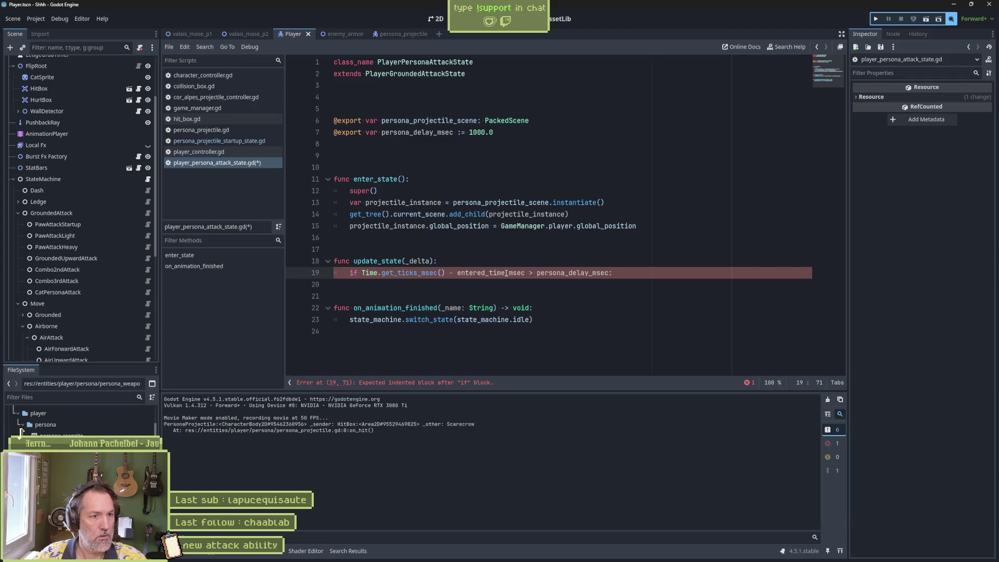
pyautogui.press('Return')
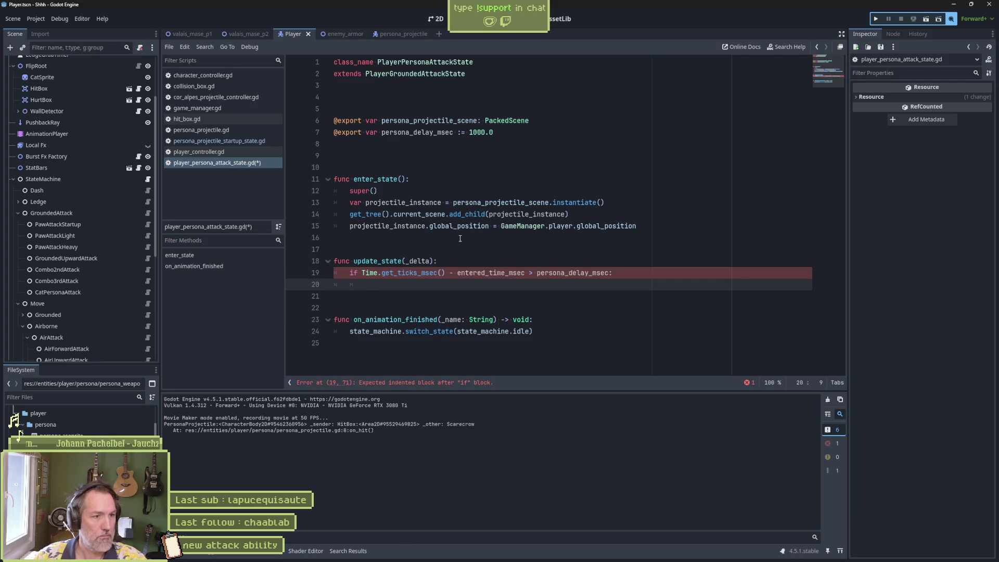
# Move the projectile spawn lines from enter_state into the indented if block
pyautogui.click(631, 230)
pyautogui.hotkey('shift', 'Up')
pyautogui.hotkey('shift', 'Up')
pyautogui.hotkey('shift', 'Up')
pyautogui.press('BackSpace')
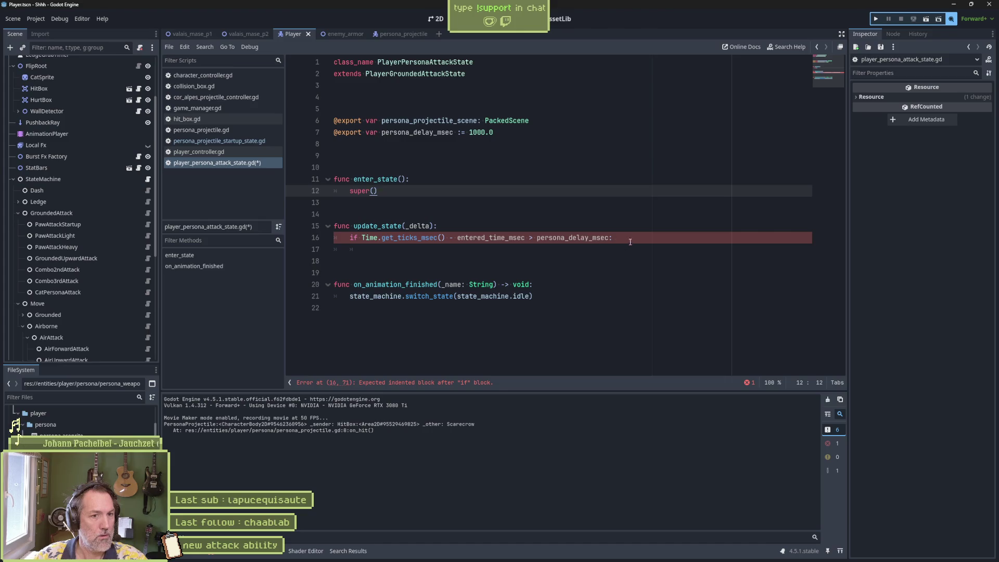
pyautogui.click(622, 242)
pyautogui.write('var projectile_instance = persona_projectile_scene.instantiate() \tget_tree().current_scene.add_child(projectile_instance) \tprojectile_instance.global_position = GameManager.player.global_position')
pyautogui.moveTo(350, 249); pyautogui.dragTo(636, 273)
pyautogui.press('Tab')
pyautogui.click(520, 225)
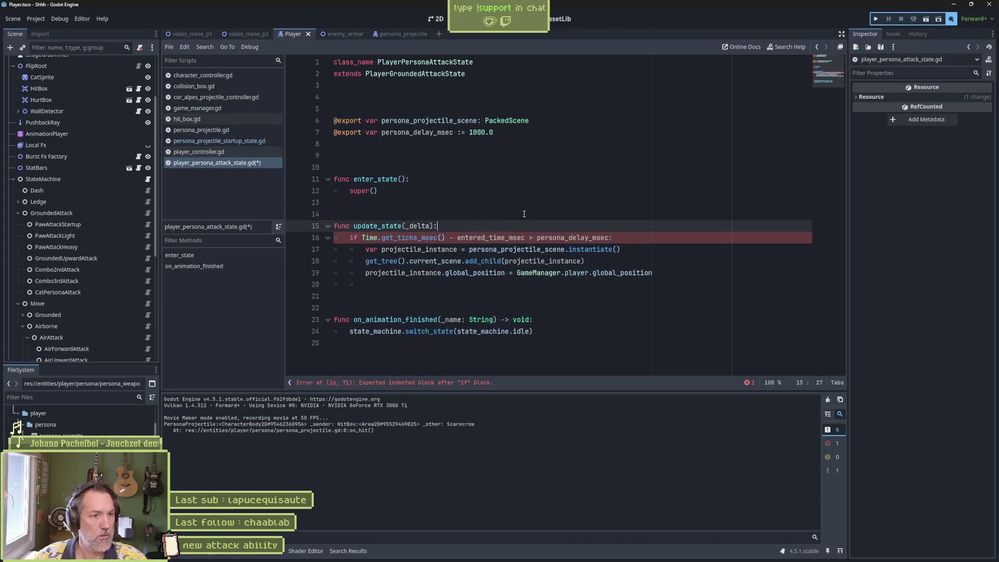
# Save the script and run the enemy_armor scene
pyautogui.hotkey('ctrl', 's')
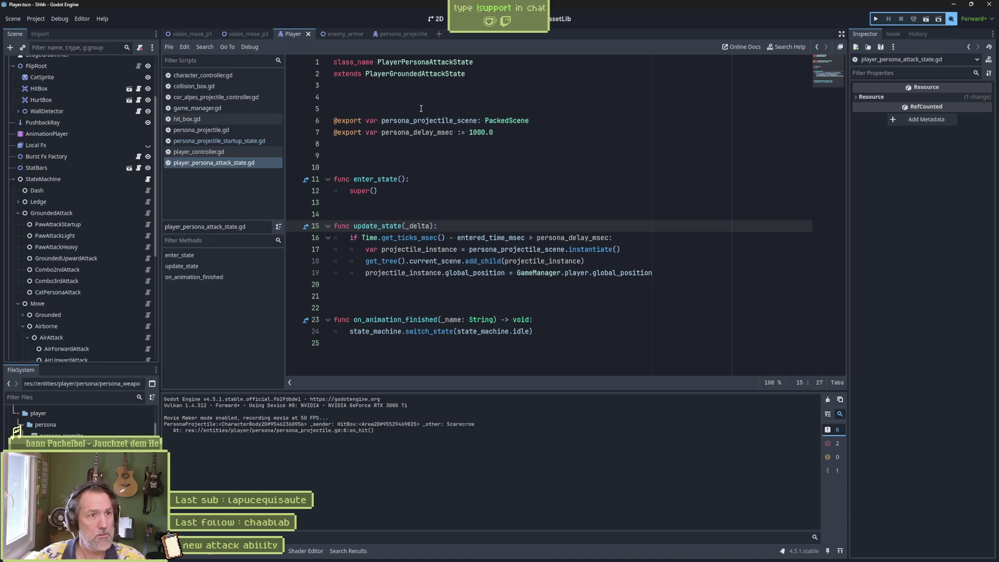
pyautogui.click(342, 33)
pyautogui.press('F6')
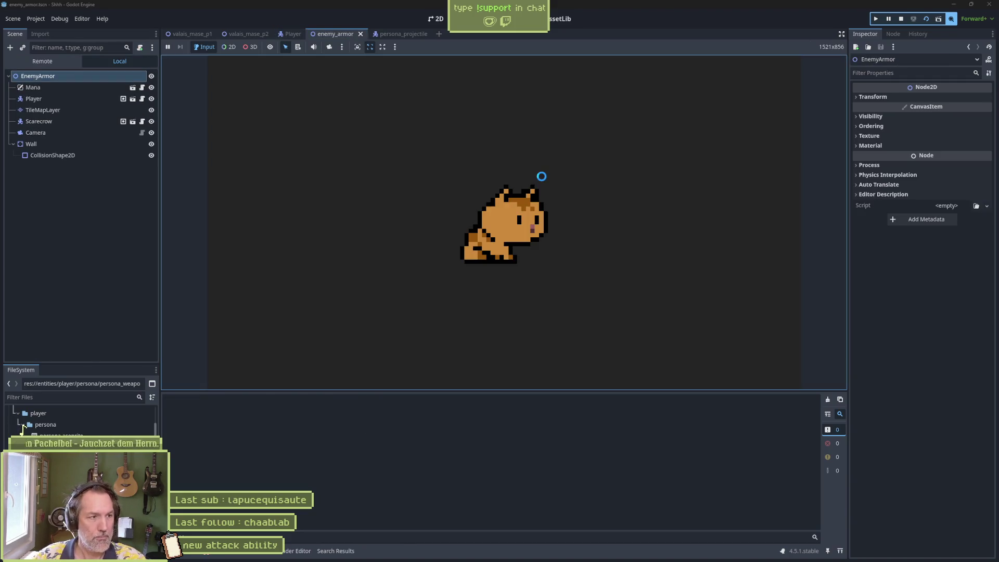
# Trigger the cat persona attack in the running game, then stop it
pyautogui.press('x')
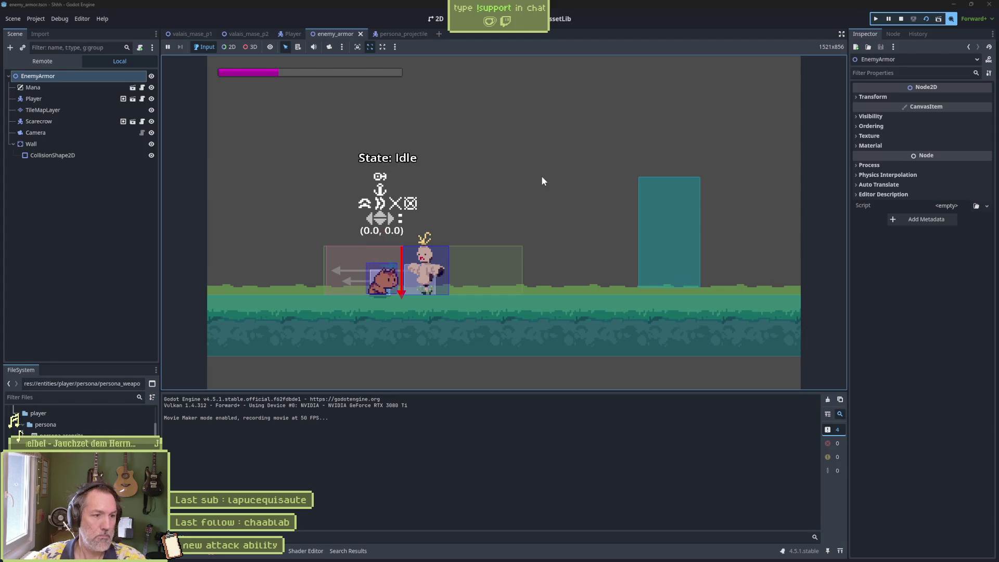
pyautogui.press('F8')
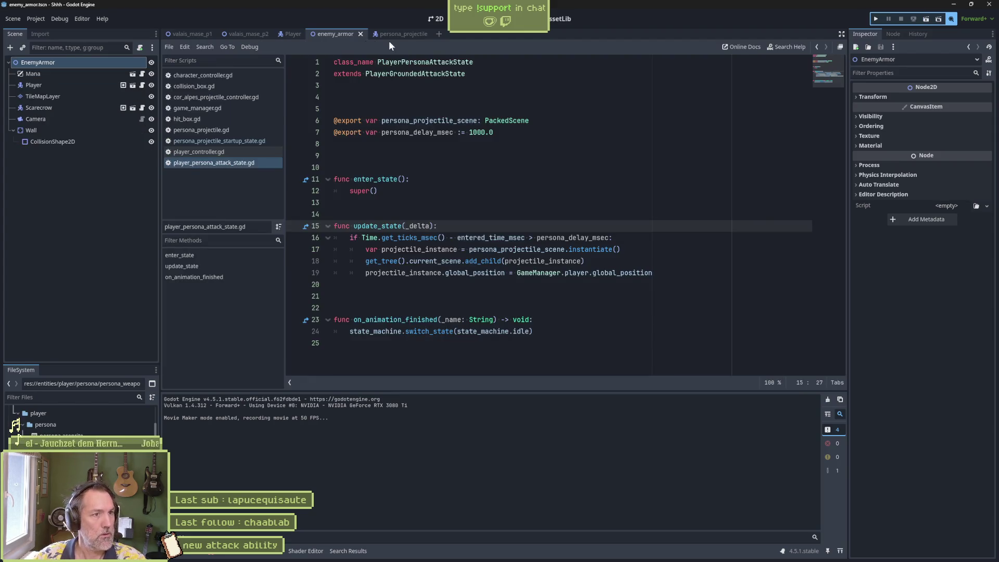
pyautogui.moveTo(388, 36)
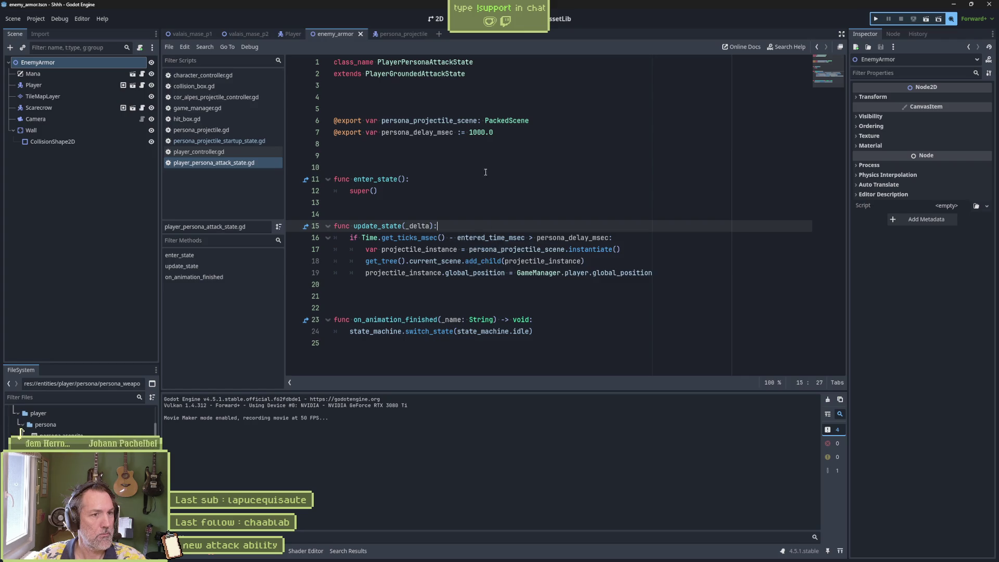
# Change persona_delay_msec from 1000.0 to 10.0 and test-run the scene
pyautogui.click(492, 131)
pyautogui.press('Left')
pyautogui.press('Left')
pyautogui.press('BackSpace')
pyautogui.press('BackSpace')
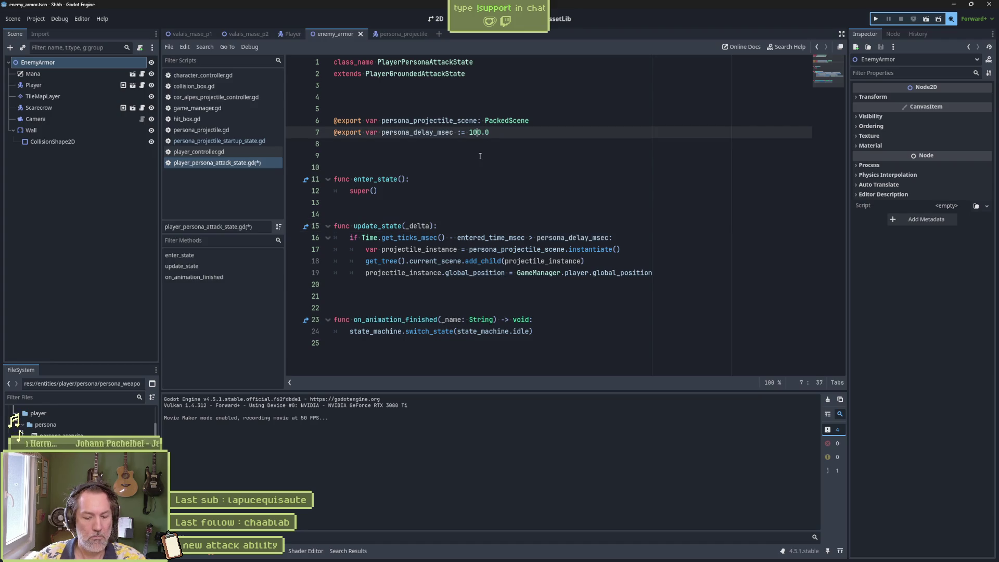
pyautogui.press('F6')
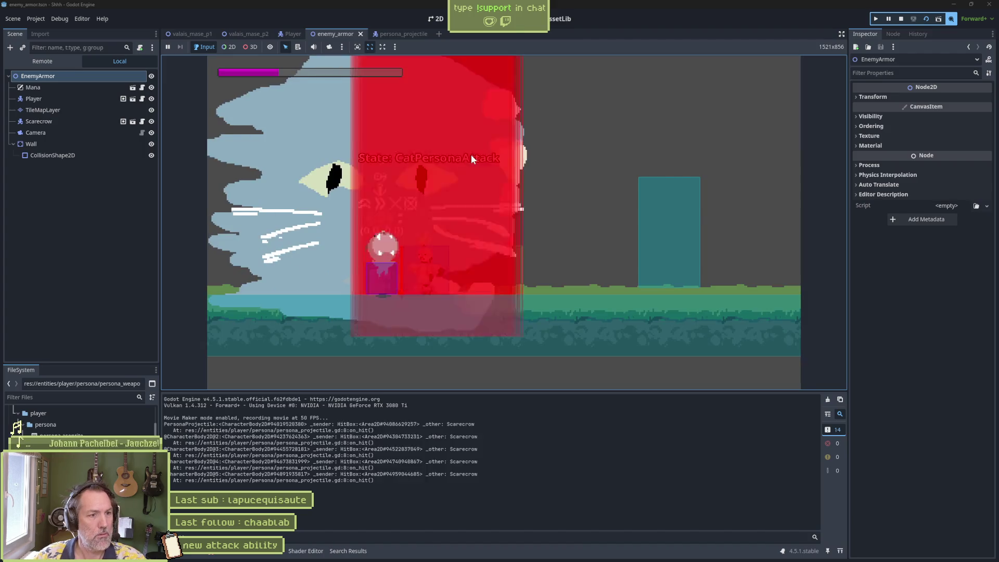
pyautogui.press('F8')
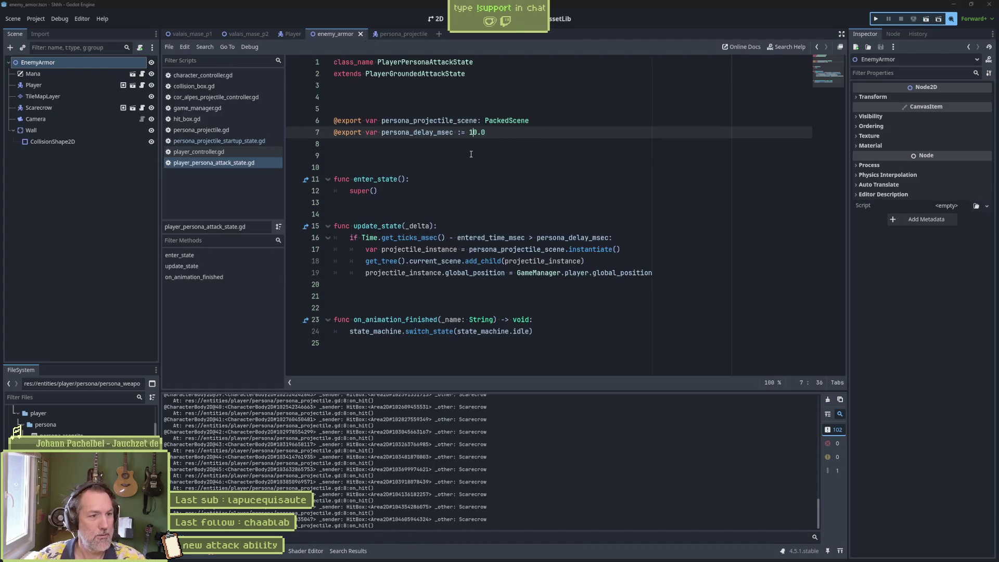
# Prefix the spawn condition with 'not projectile_instance and'
pyautogui.click(565, 133)
pyautogui.press('Return')
pyautogui.write('var instan')
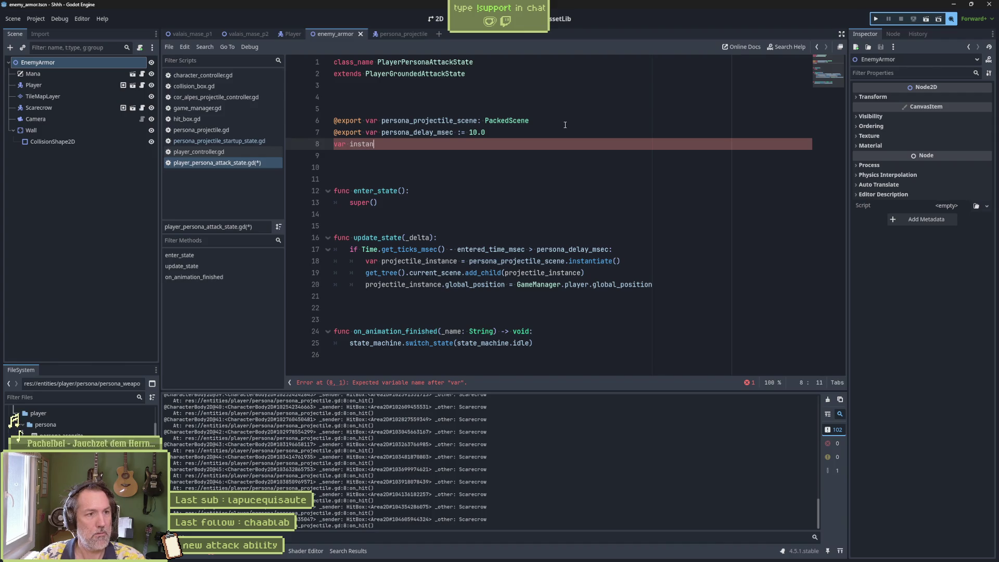
pyautogui.press('BackSpace')
pyautogui.press('BackSpace')
pyautogui.press('BackSpace')
pyautogui.press('Delete')
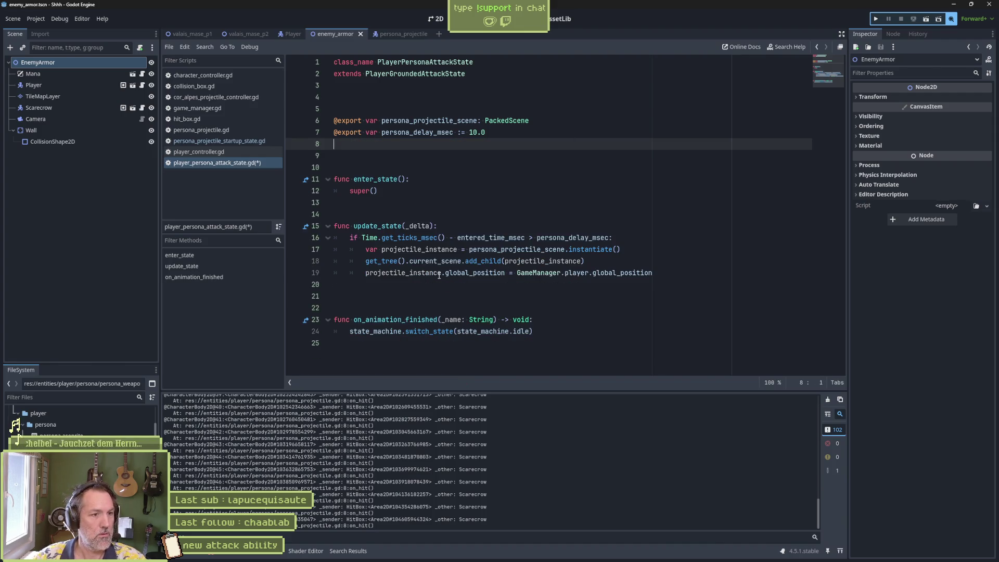
pyautogui.doubleClick(404, 273)
pyautogui.click(362, 237)
pyautogui.write('not projectile_instance and')
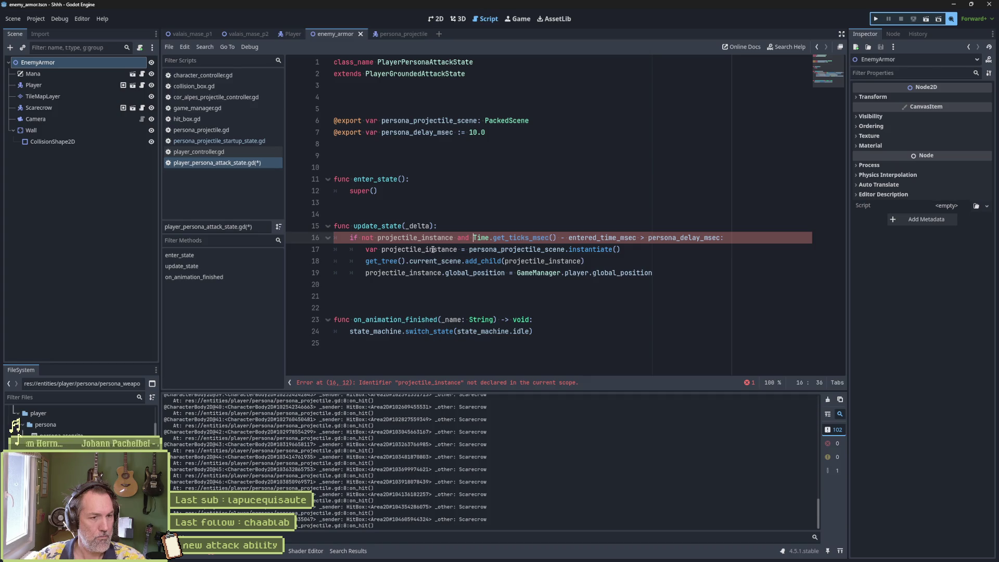
# Declare projectile_instance as a member below the delay, drop 'var' on the assignment, and save
pyautogui.moveTo(367, 250); pyautogui.dragTo(457, 250)
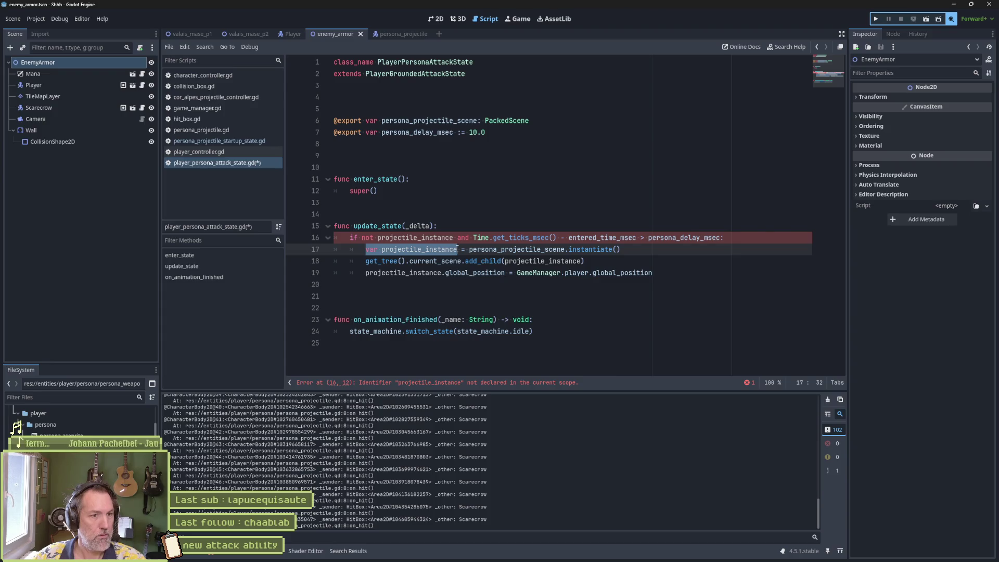
pyautogui.hotkey('ctrl', 'c')
pyautogui.click(509, 138)
pyautogui.press('Return')
pyautogui.hotkey('ctrl', 'v')
pyautogui.click(376, 260)
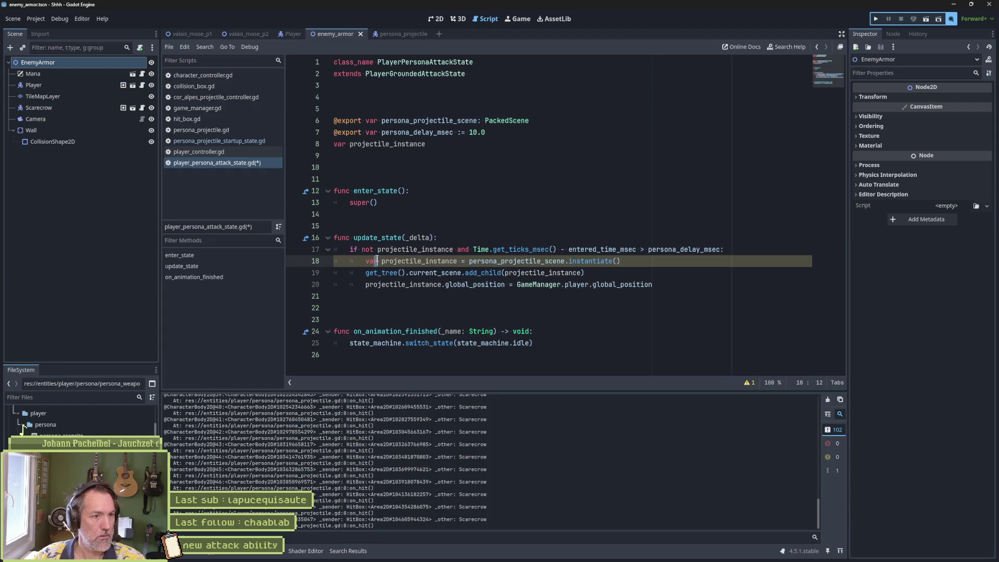
pyautogui.press('BackSpace')
pyautogui.press('BackSpace')
pyautogui.press('BackSpace')
pyautogui.press('Delete')
pyautogui.hotkey('ctrl', 's')
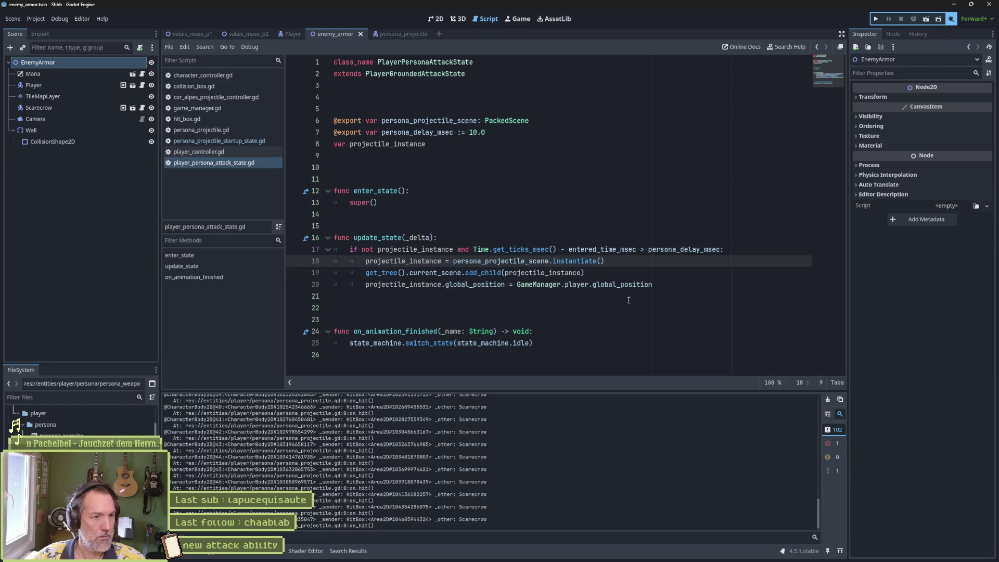
# Delete the enter_state function, save, and run the game
pyautogui.click(484, 190)
pyautogui.hotkey('ctrl', 'shift', 'k')
pyautogui.hotkey('ctrl', 'shift', 'k')
pyautogui.hotkey('ctrl', 'shift', 'k')
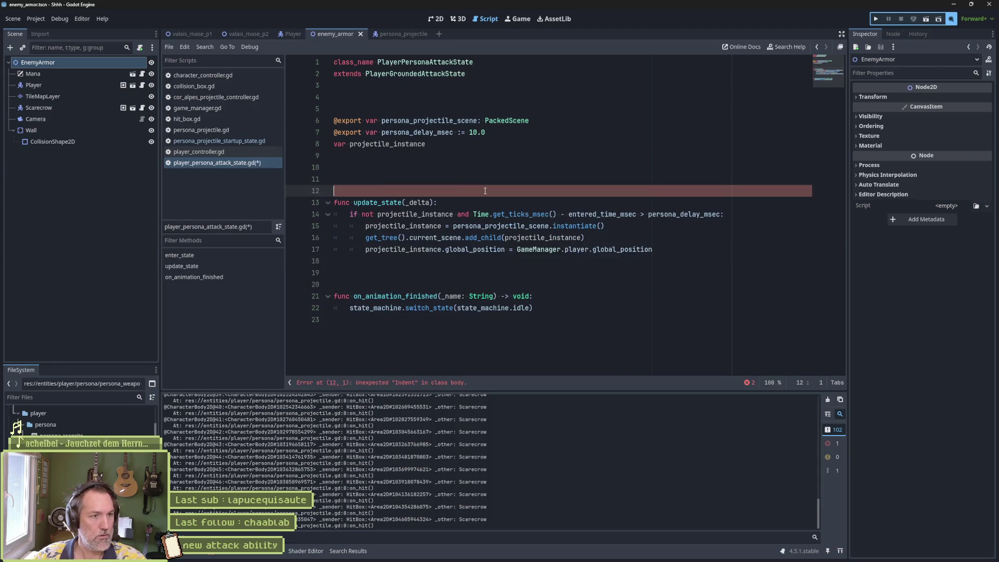
pyautogui.hotkey('ctrl', 'shift', 'k')
pyautogui.hotkey('ctrl', 's')
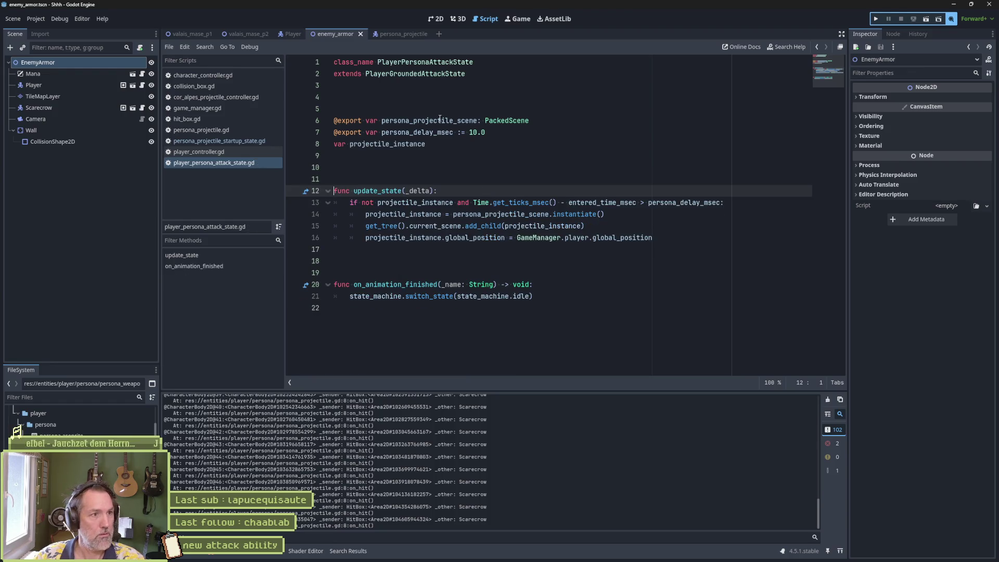
pyautogui.press('F5')
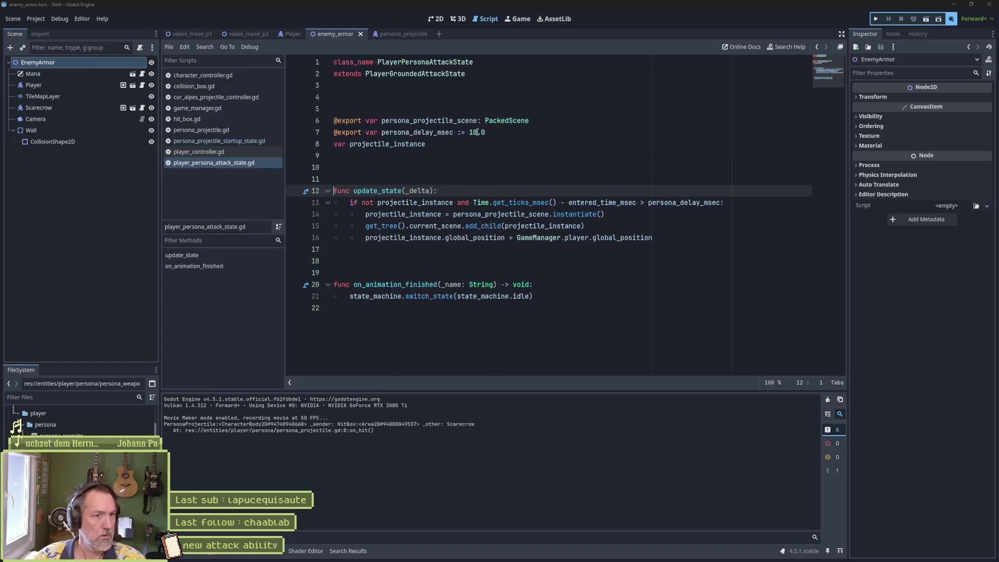
# Change persona_delay_msec to 100.0, then run, restart, and stop the game
pyautogui.click(474, 132)
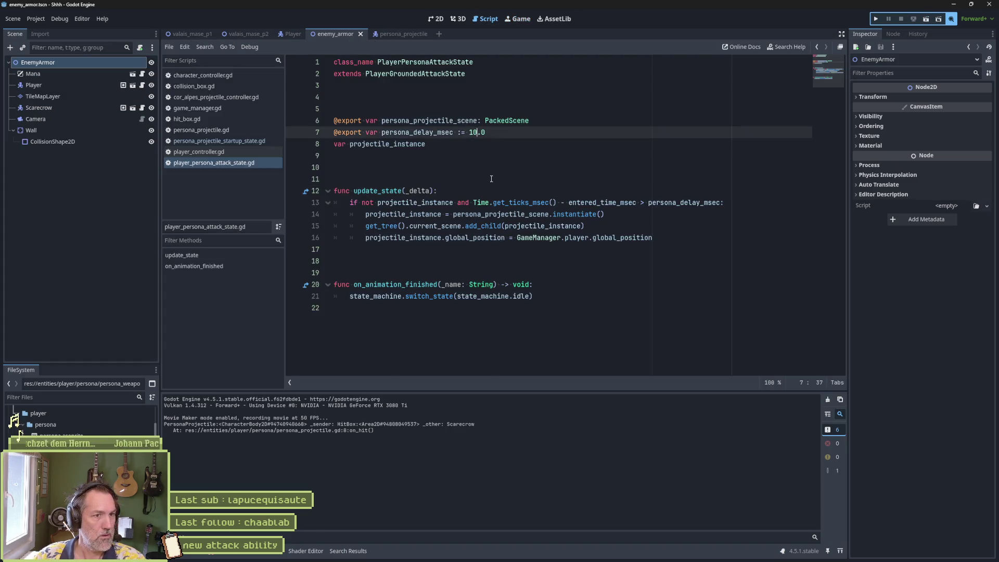
pyautogui.write('0')
pyautogui.press('F5')
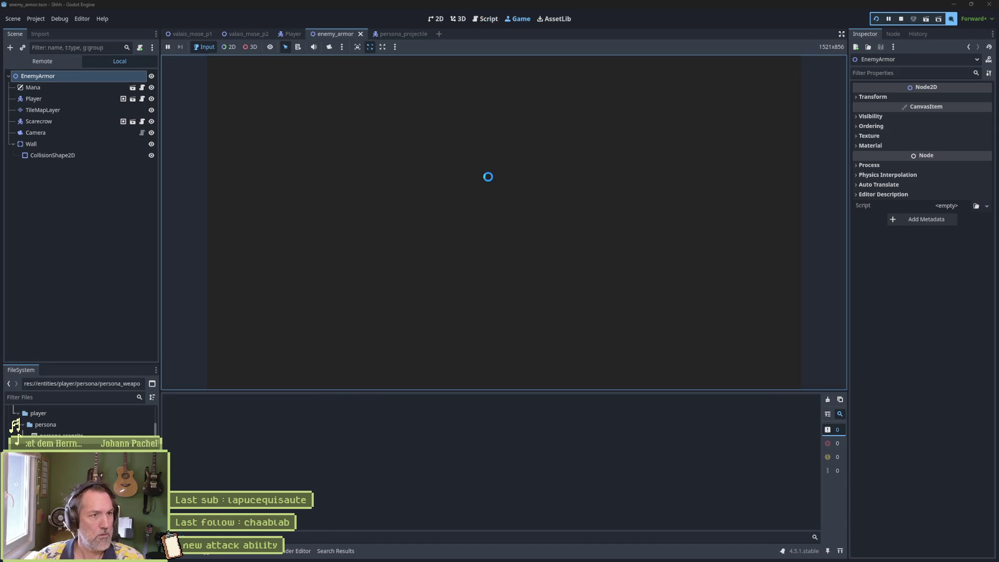
pyautogui.press('F5')
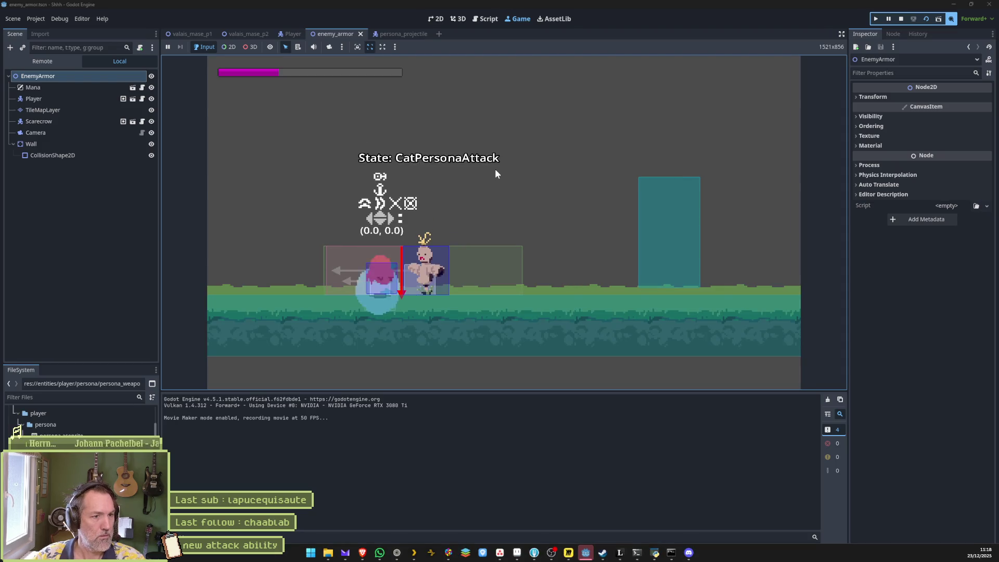
pyautogui.press('F8')
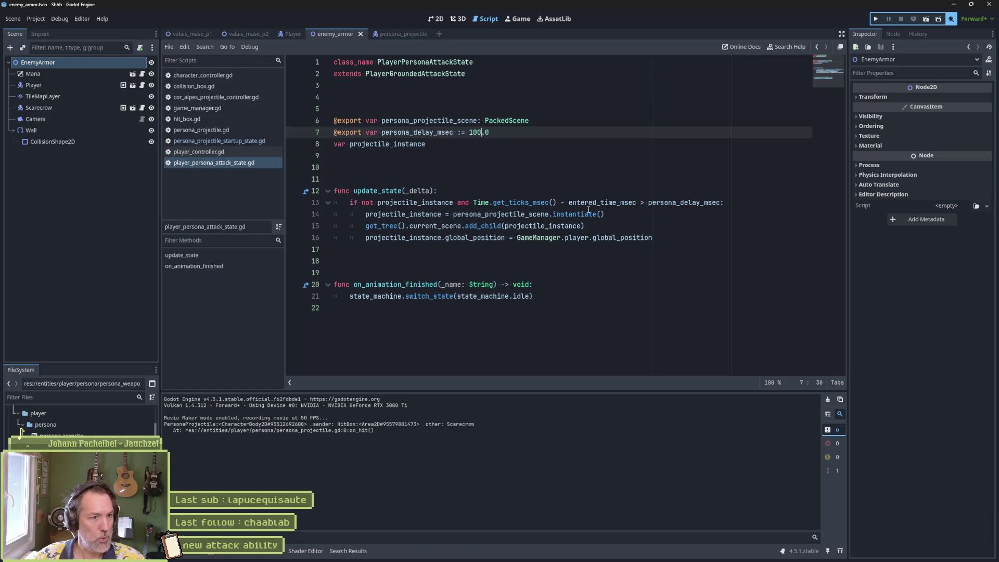
# Select 'Time.get_ticks_msec() - entered_time_msec' in the condition and open a new first line in update_state
pyautogui.moveTo(571, 211)
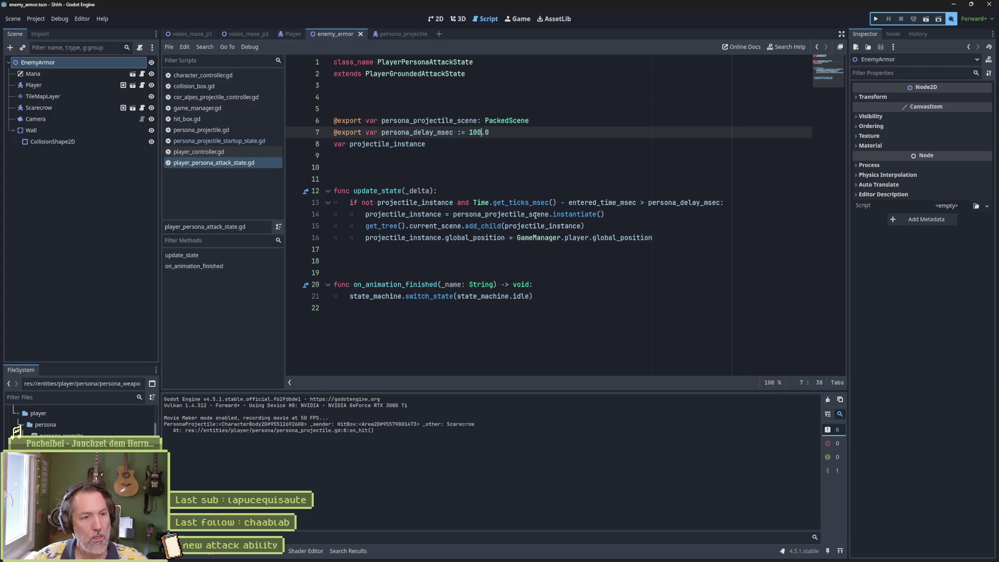
pyautogui.click(362, 202)
pyautogui.moveTo(362, 202); pyautogui.dragTo(443, 203)
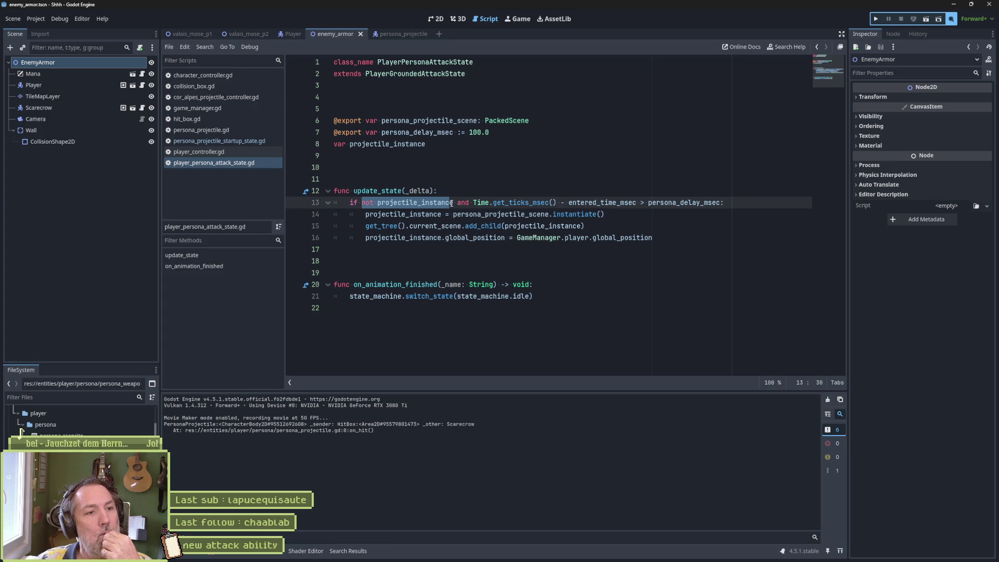
pyautogui.moveTo(451, 203); pyautogui.dragTo(453, 202)
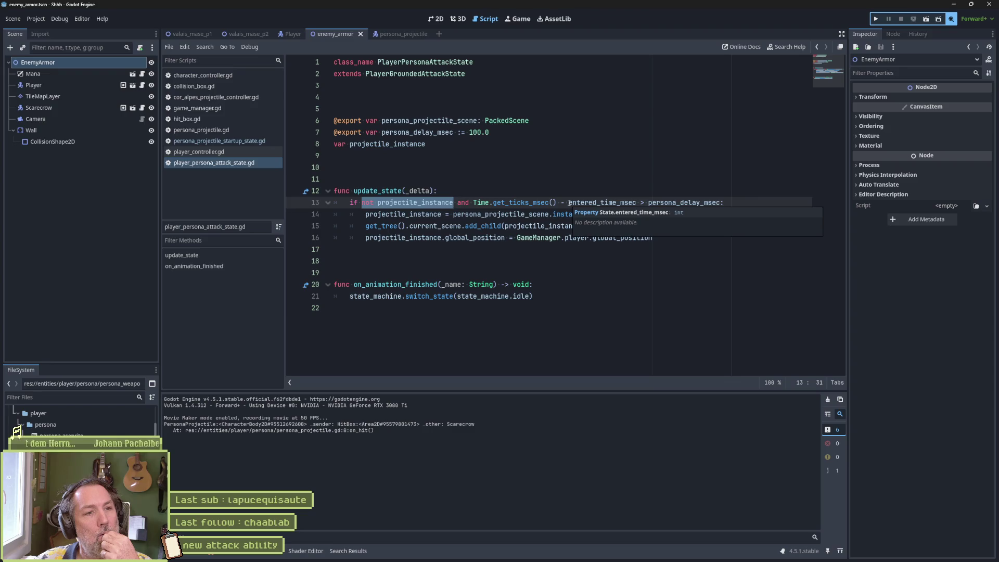
pyautogui.moveTo(473, 203); pyautogui.dragTo(637, 202)
pyautogui.click(592, 193)
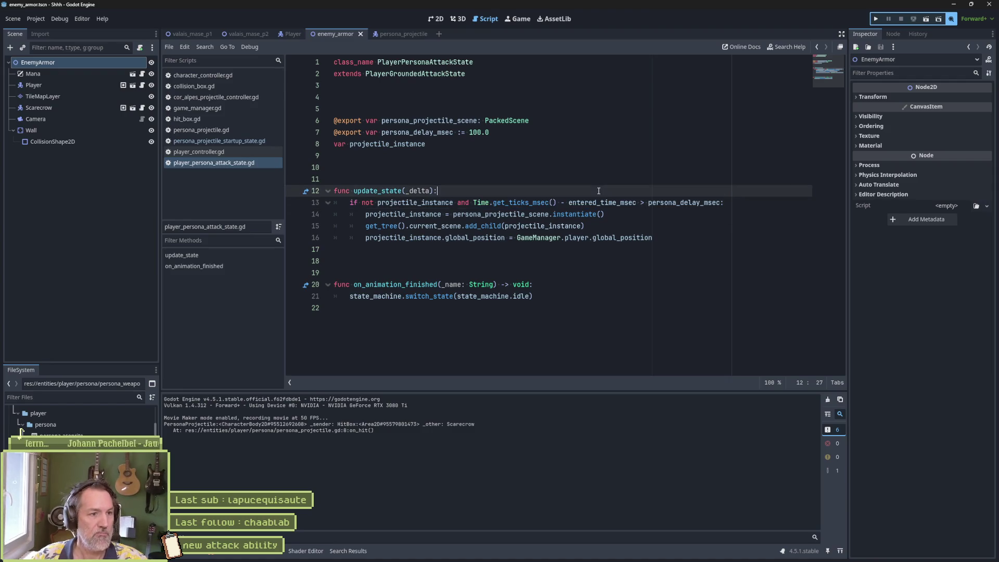
pyautogui.press('Return')
# Add print_debug(self, the elapsed-time expression as label and value), fixing the 'sefl' typo
pyautogui.write('print_debug()')
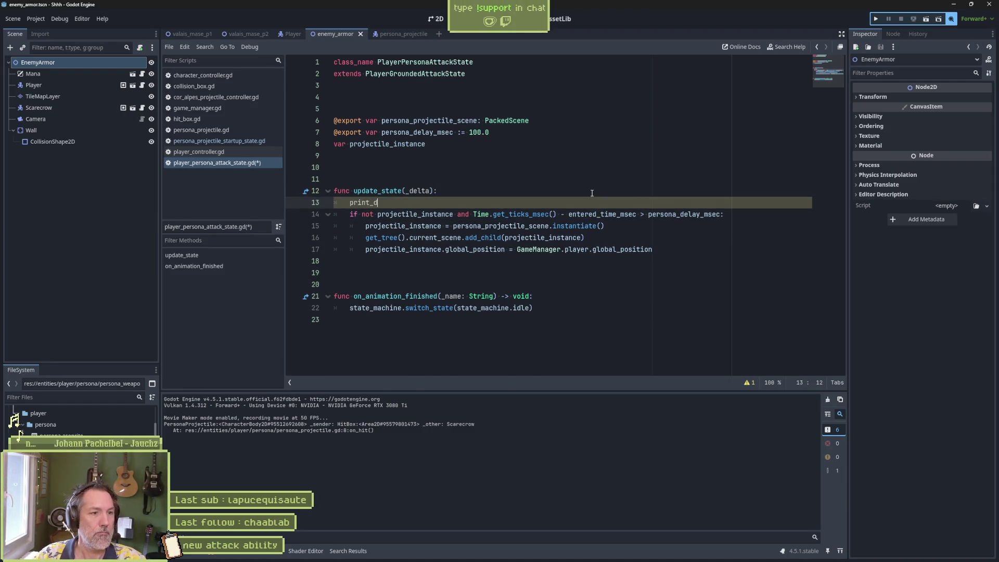
pyautogui.write('sefl, "')
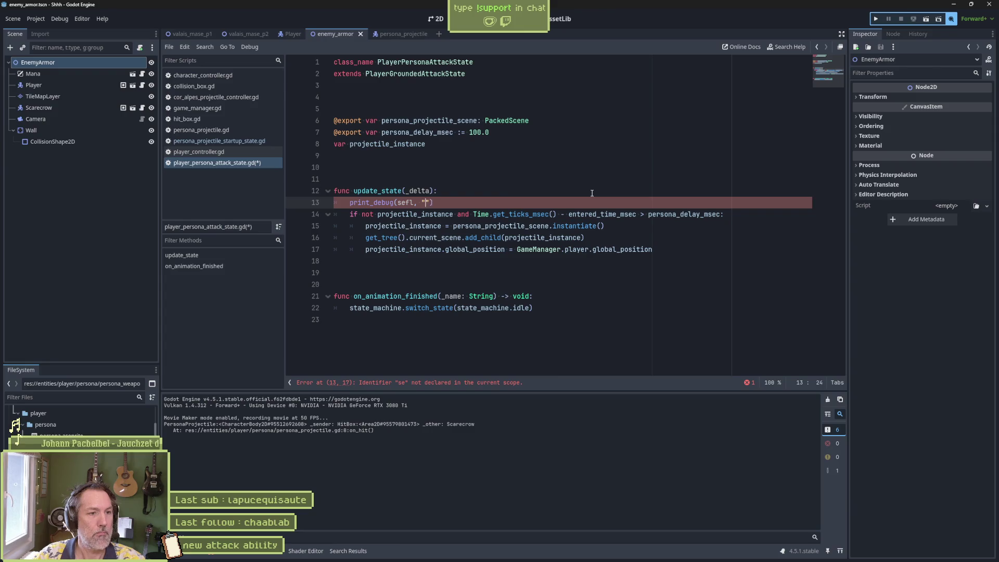
pyautogui.hotkey('ctrl', 'v')
pyautogui.write(',')
pyautogui.hotkey('ctrl', 'v')
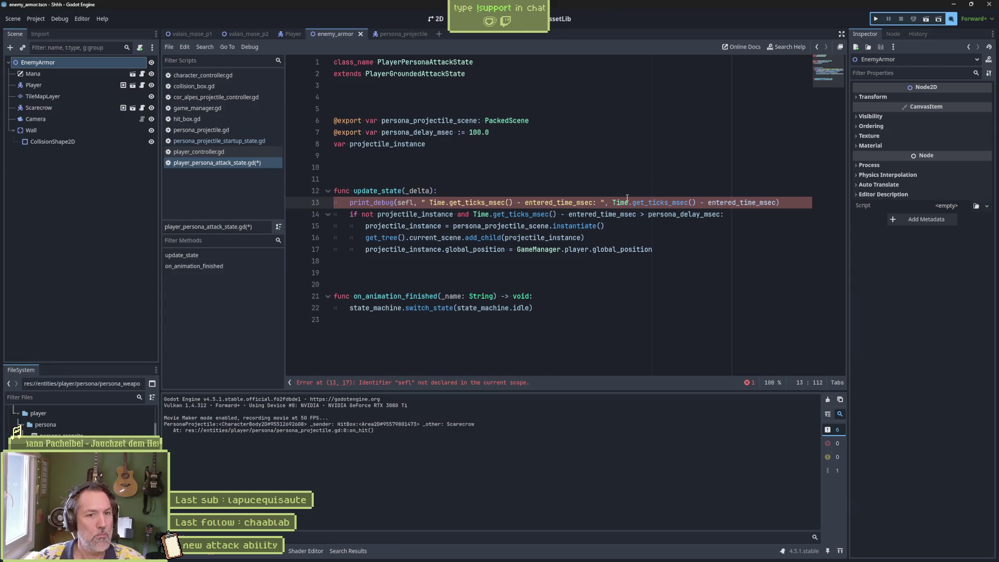
pyautogui.moveTo(626, 197)
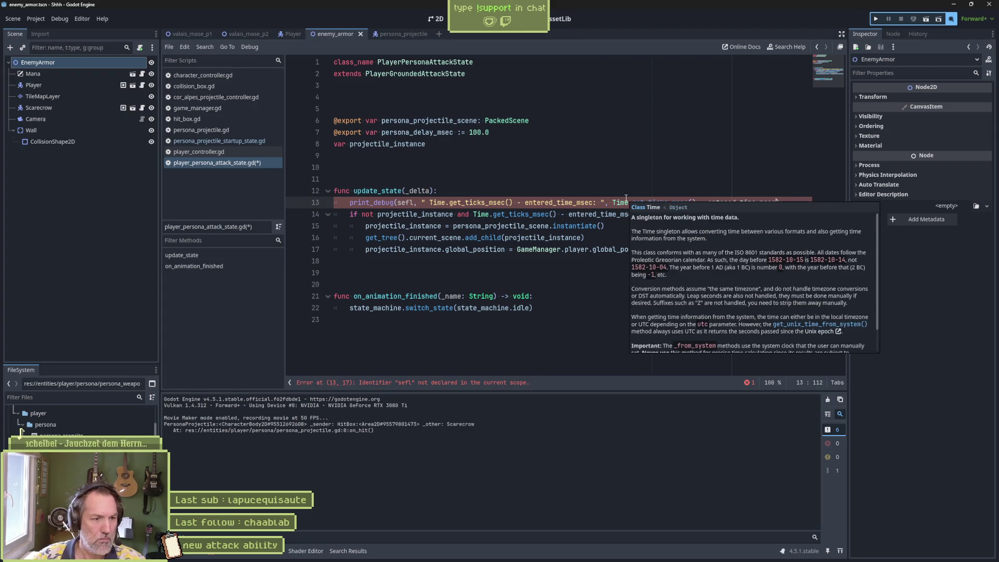
pyautogui.click(405, 203)
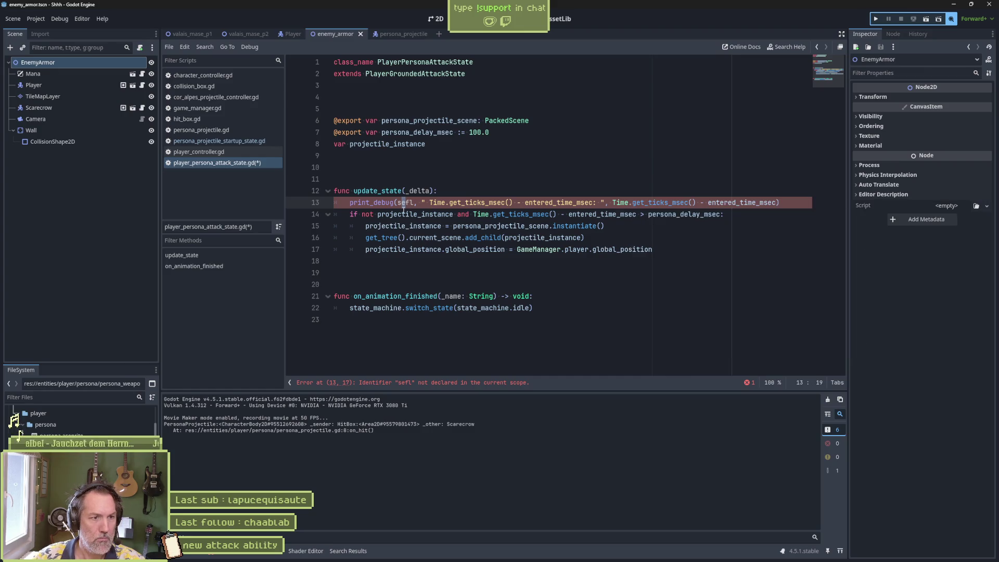
pyautogui.press('Delete')
pyautogui.press('Delete')
pyautogui.write('lf')
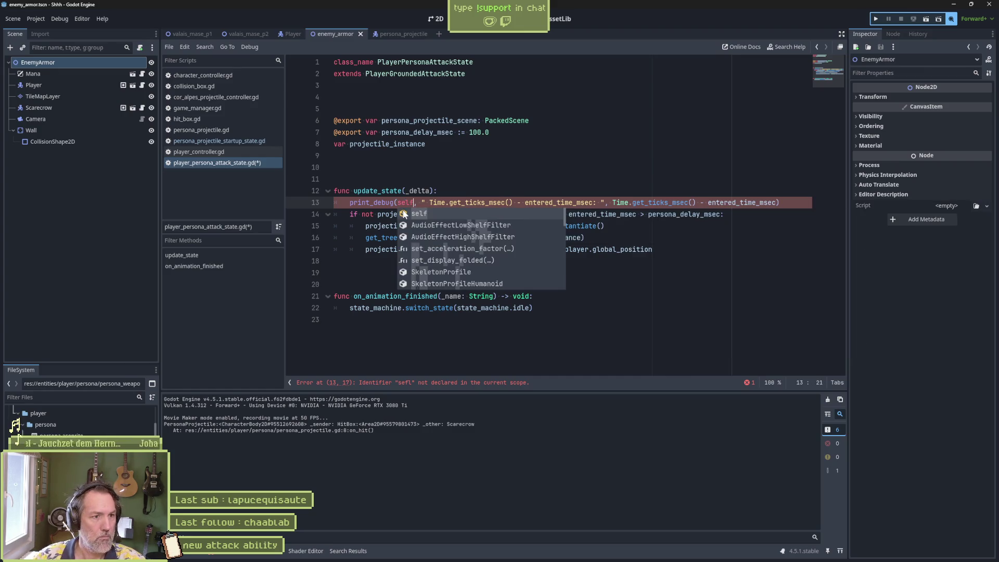
# Run the game, trigger the cat persona attack, and check the elapsed-time output
pyautogui.press('F5')
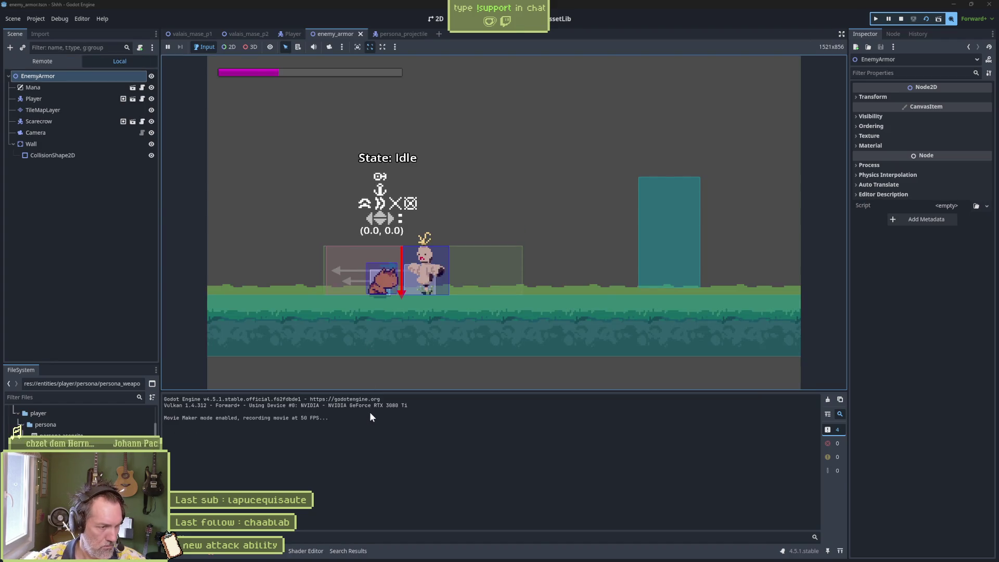
pyautogui.press('space')
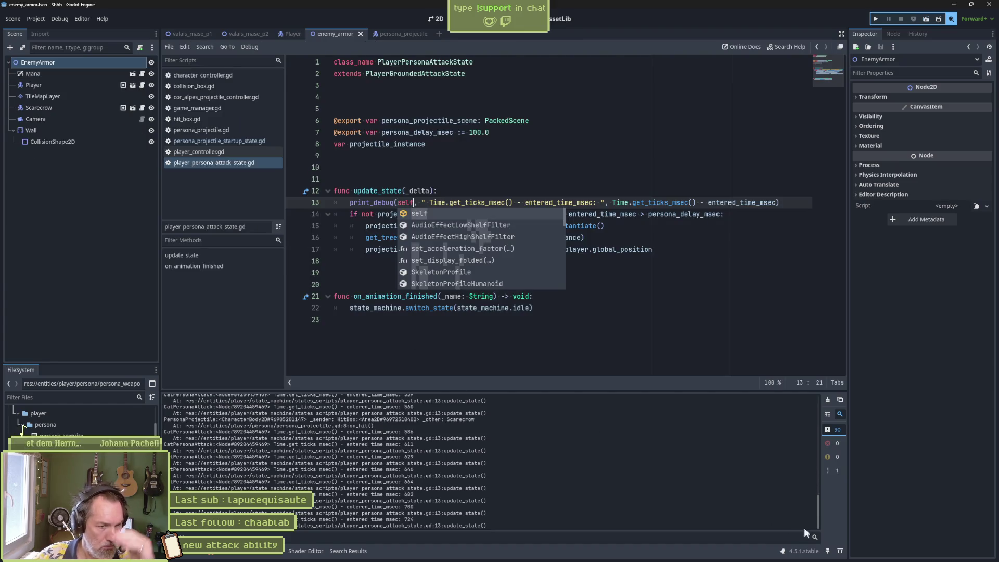
pyautogui.scroll(15, 749, 410)
pyautogui.scroll(-4, 406, 442)
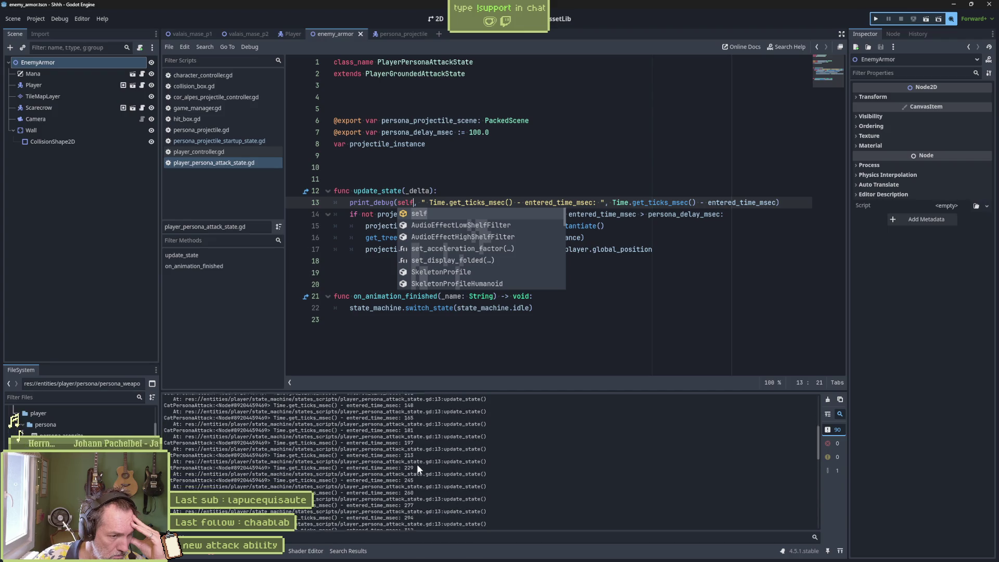
pyautogui.scroll(-12, 416, 464)
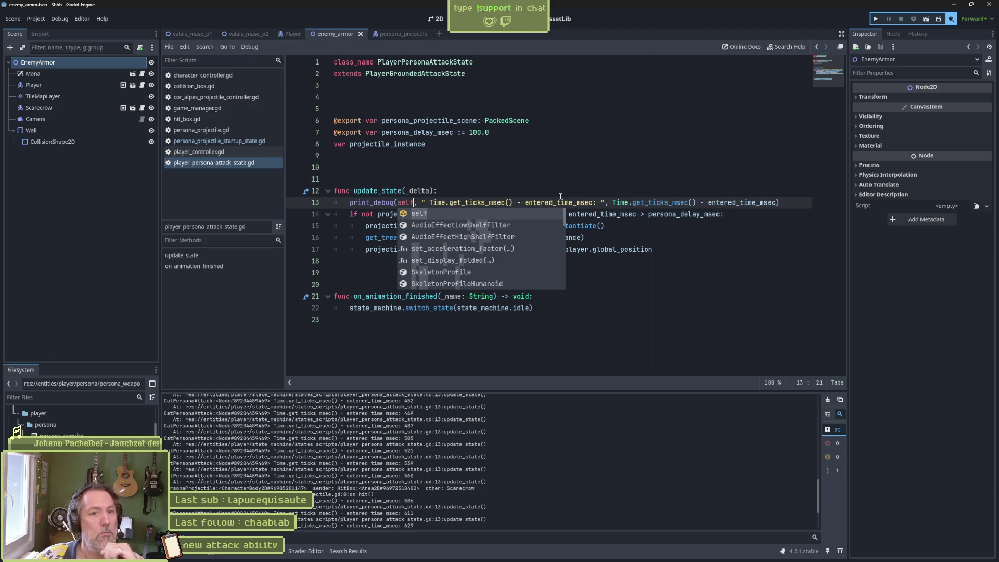
# Set persona_delay_msec to 1000 and test-run the scene again
pyautogui.click(482, 133)
pyautogui.write('.')
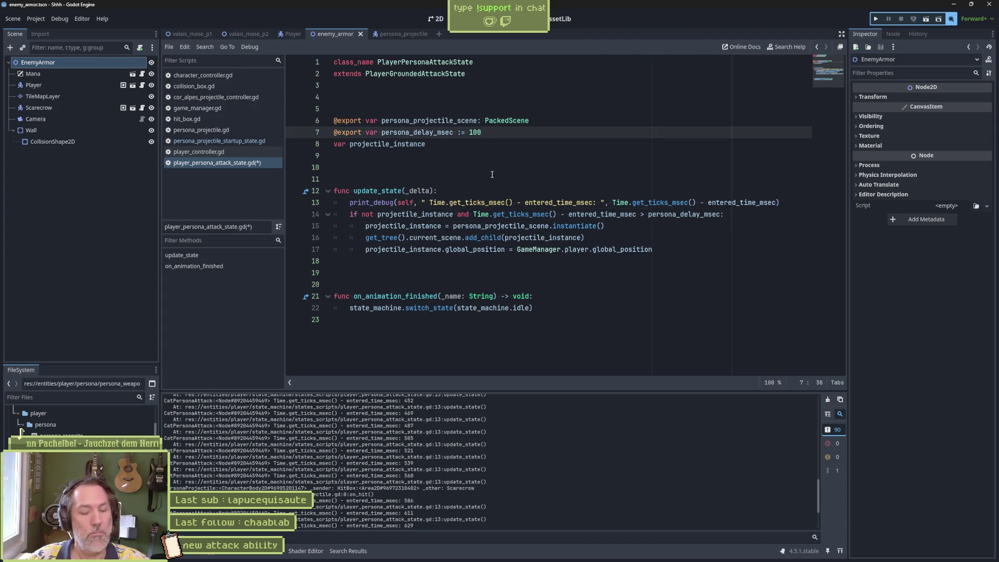
pyautogui.press('F5')
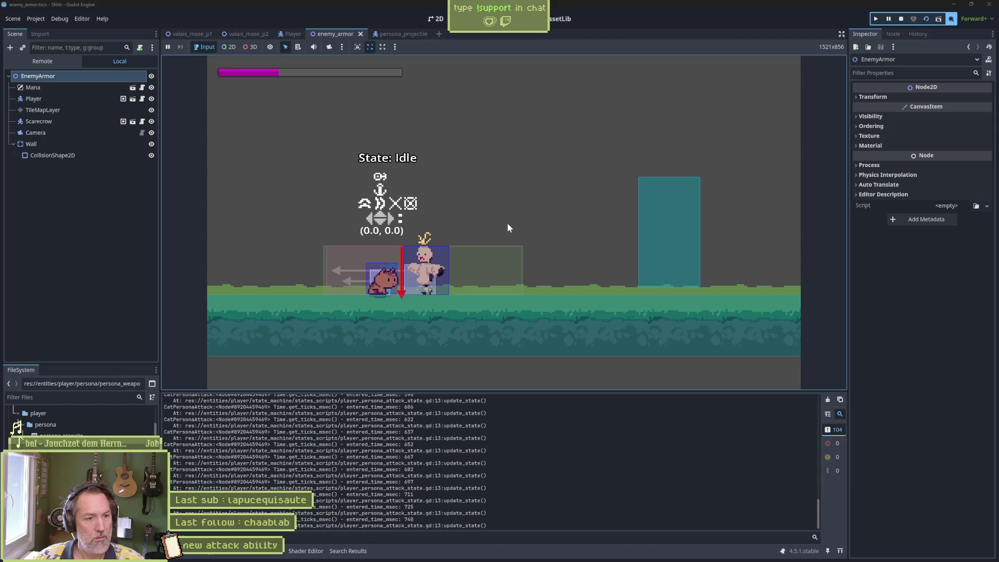
pyautogui.press('F8')
pyautogui.moveTo(818, 518)
pyautogui.mouseDown()
pyautogui.moveTo(822, 401)
pyautogui.moveTo(826, 524)
pyautogui.mouseUp()
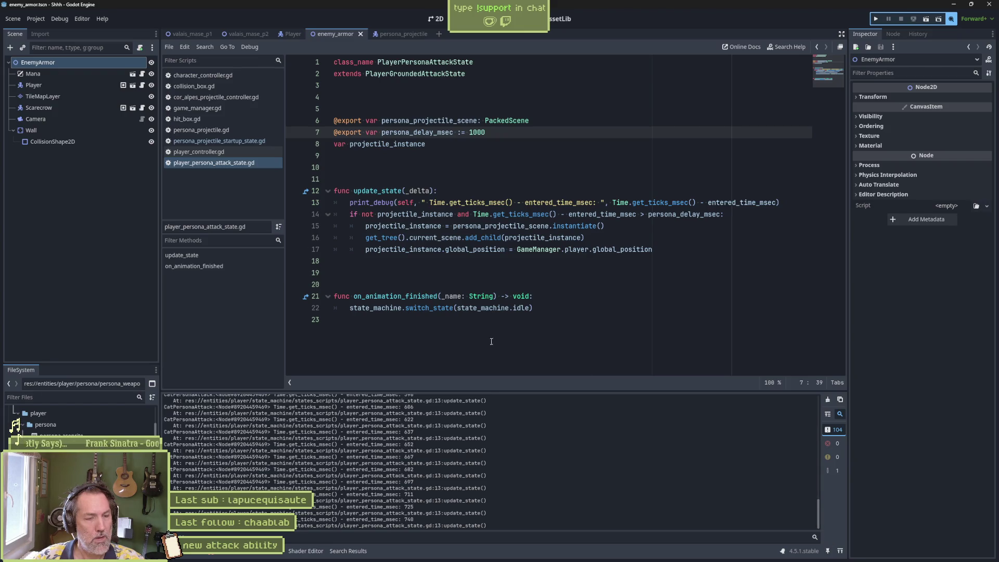
# Set persona_delay_msec to 500 and test the cat attack in two scene runs
pyautogui.click(430, 308)
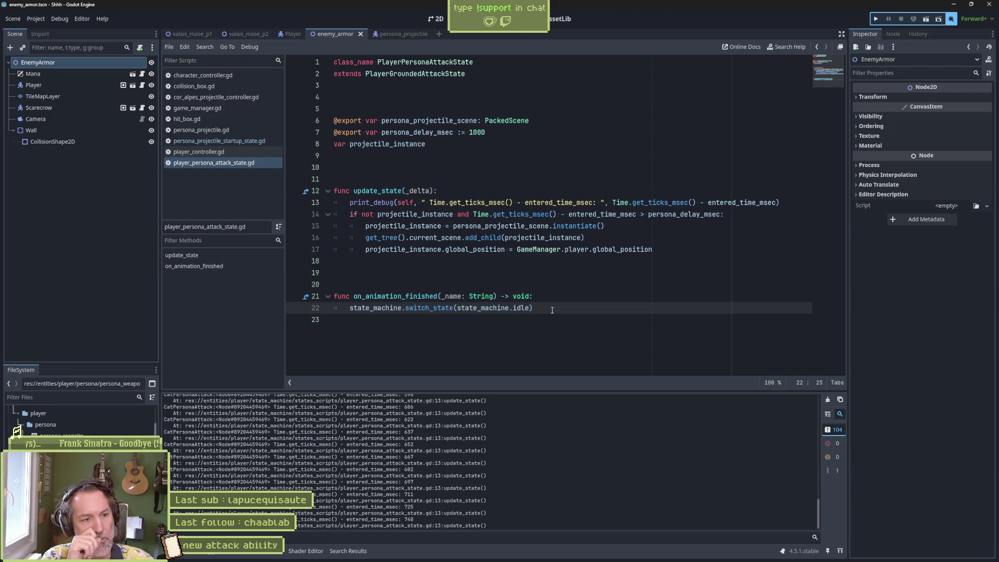
pyautogui.click(470, 132)
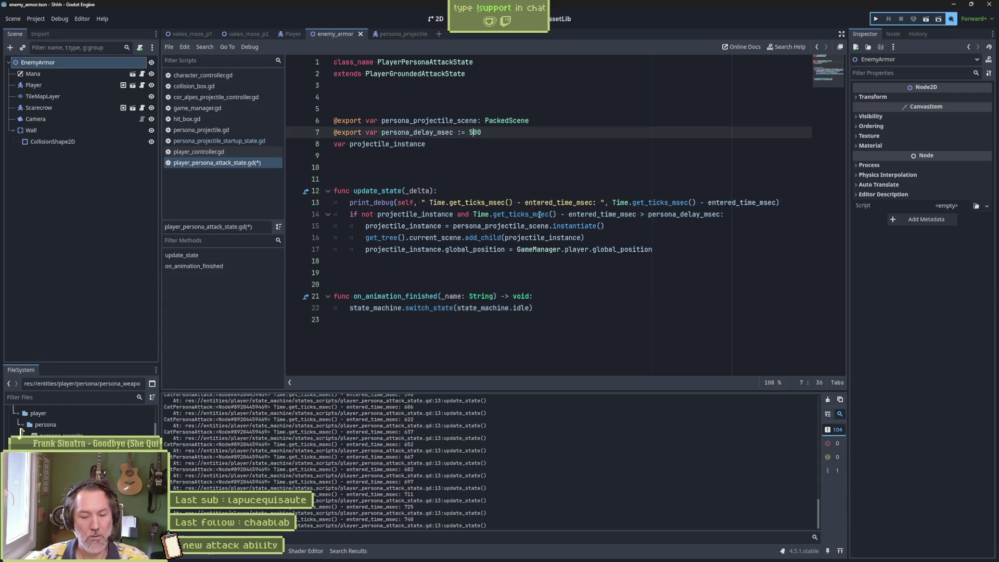
pyautogui.press('F6')
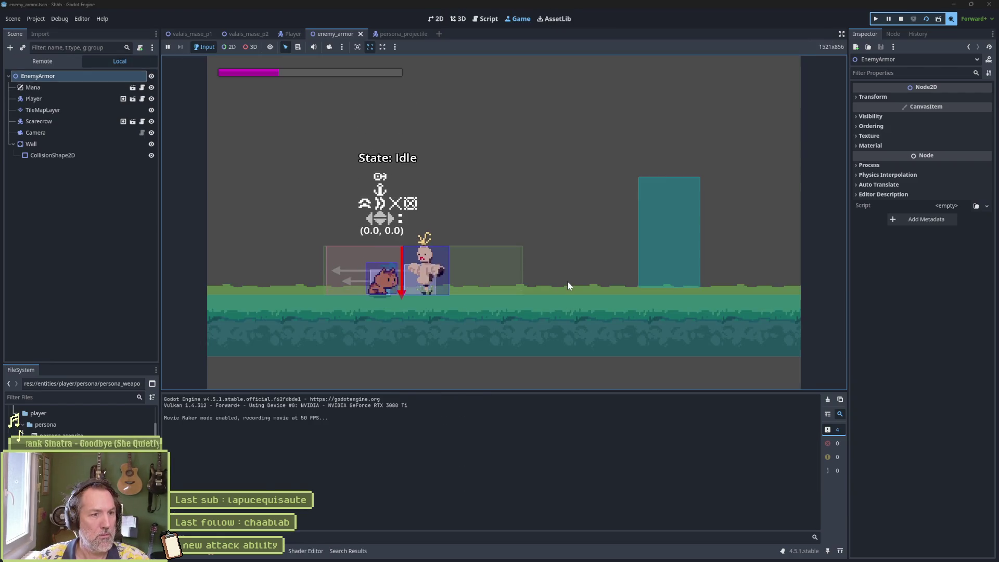
pyautogui.click(567, 281)
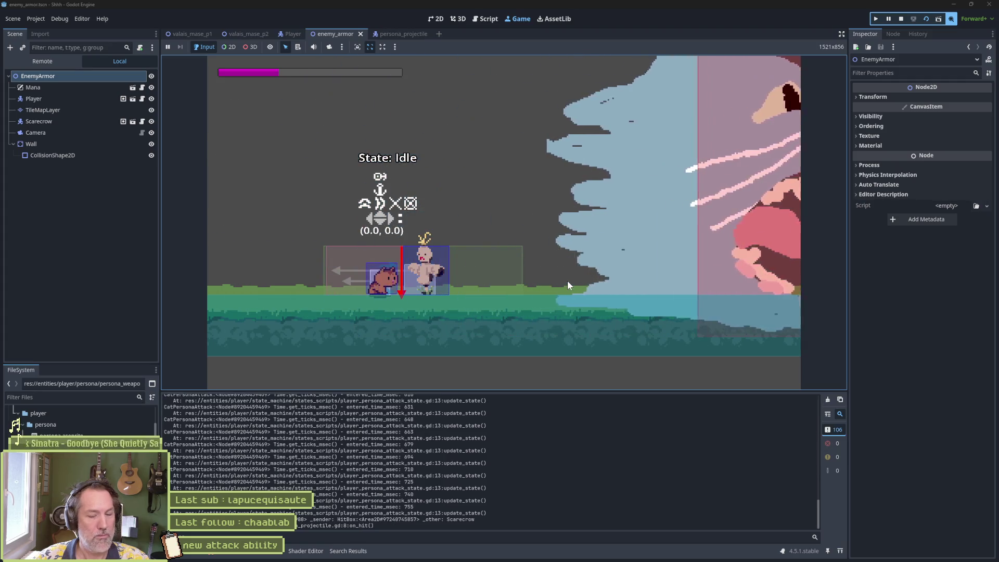
pyautogui.press('F8')
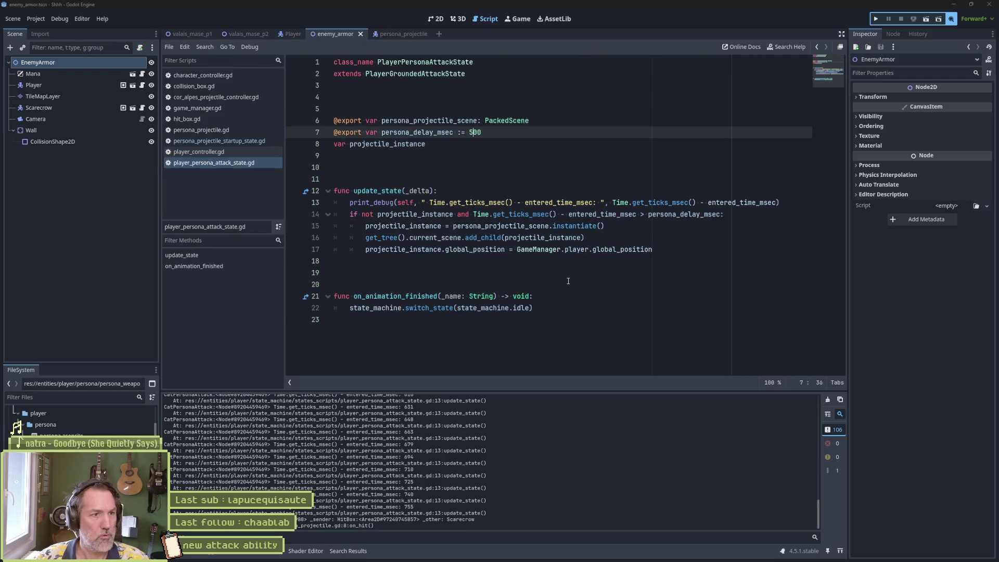
pyautogui.press('F6')
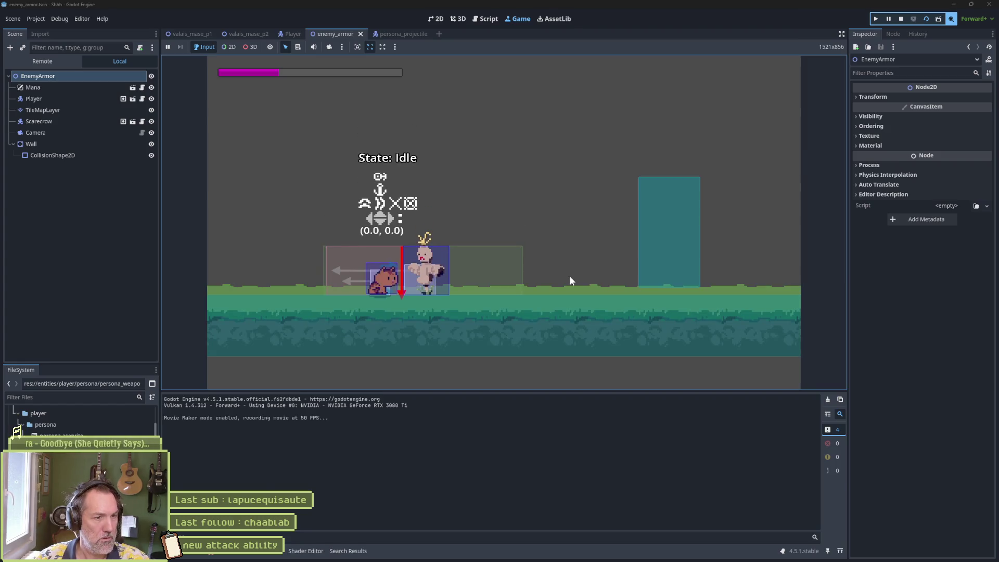
pyautogui.click(570, 279)
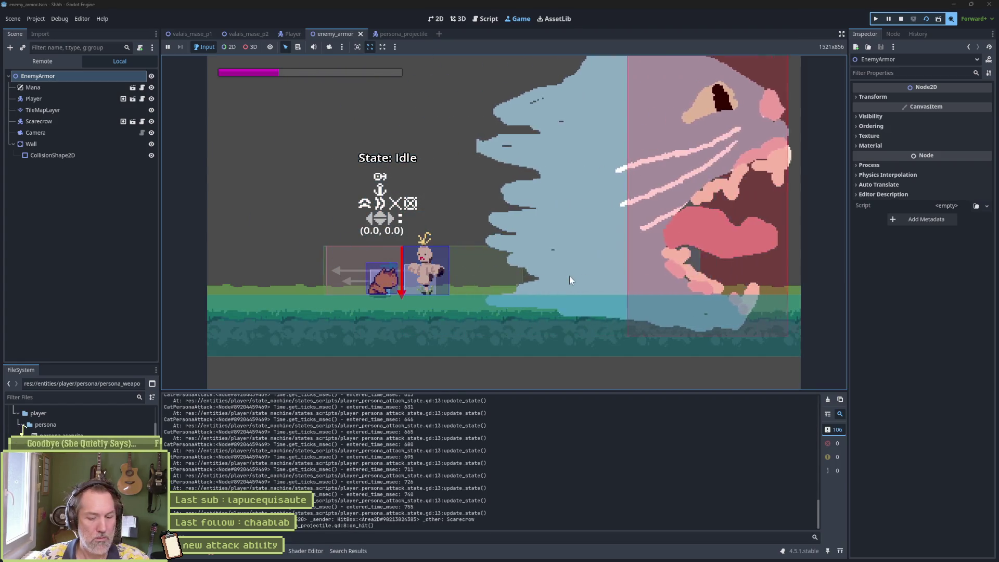
pyautogui.press('F8')
# Look over the Debug menu options, then rerun enemy_armor and trigger the attack
pyautogui.click(66, 20)
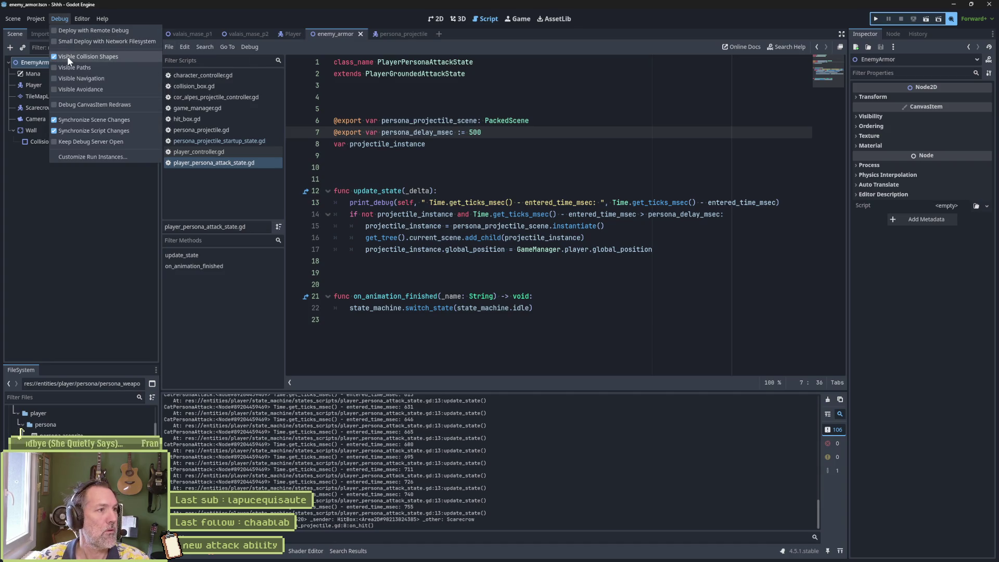
pyautogui.keyDown('shift'); pyautogui.click(491, 202); pyautogui.keyUp('shift')
pyautogui.press('F6')
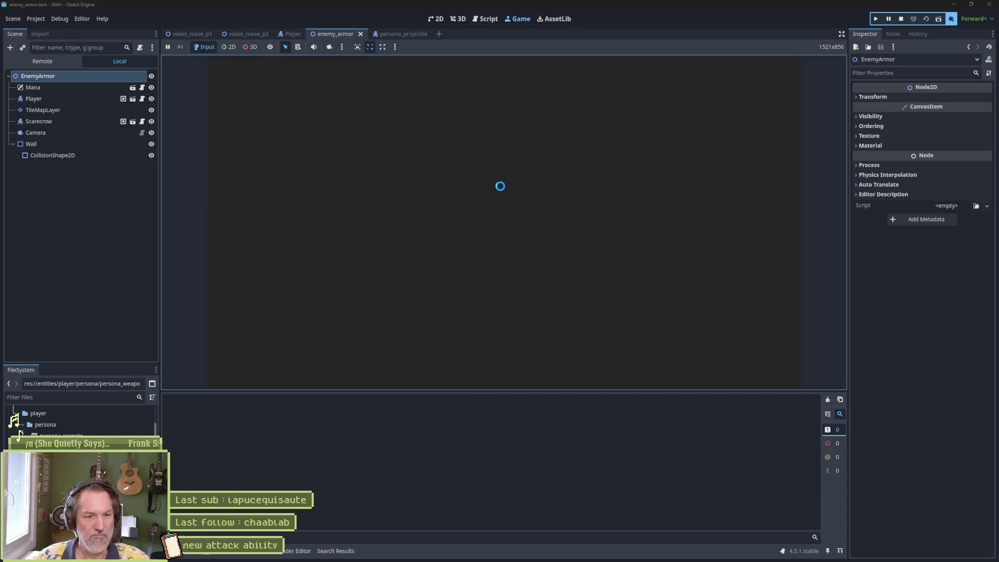
pyautogui.press('x')
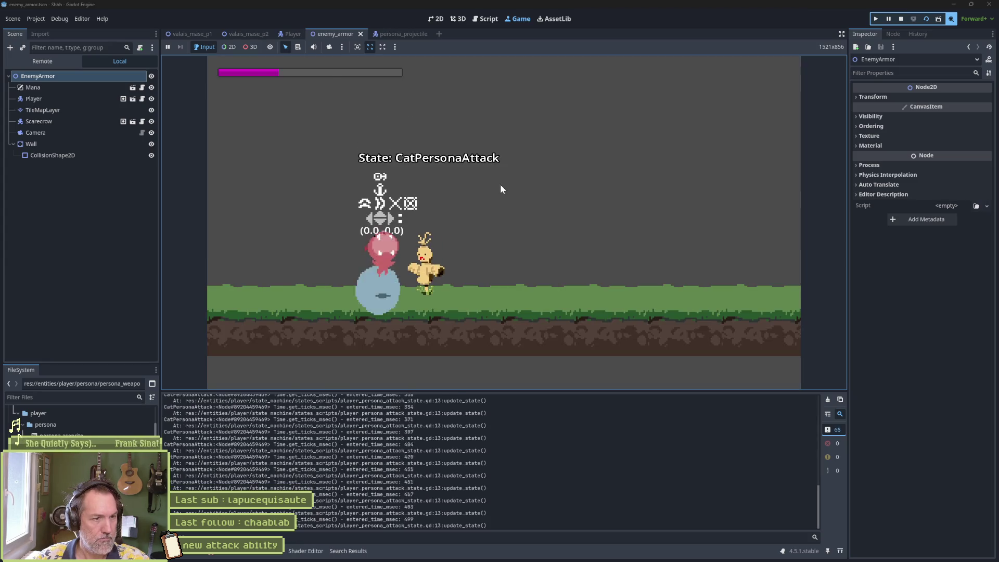
pyautogui.press('F8')
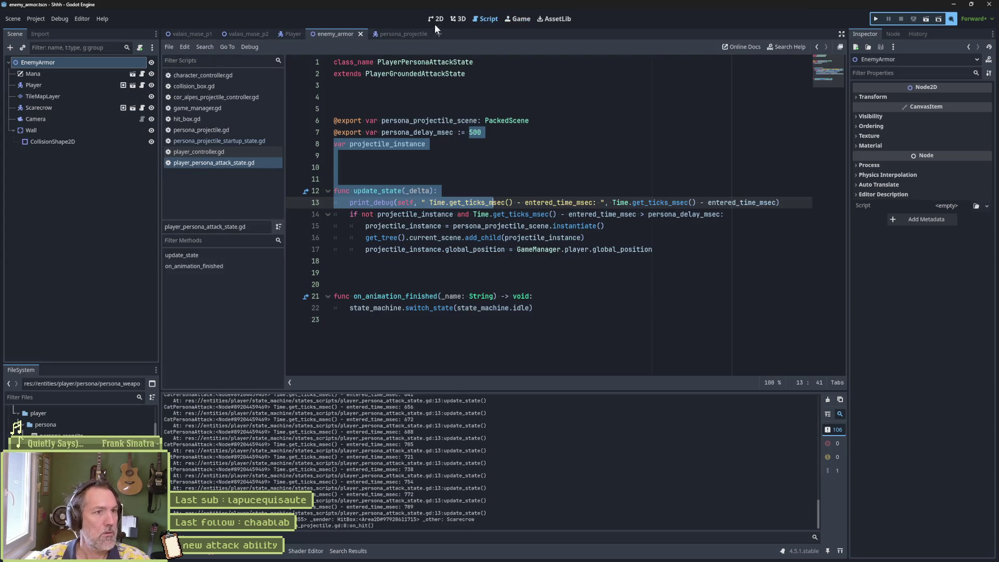
# In the persona_projectile scene, drag FlipRoot upward to raise the sprite and hitbox
pyautogui.click(435, 19)
pyautogui.click(387, 34)
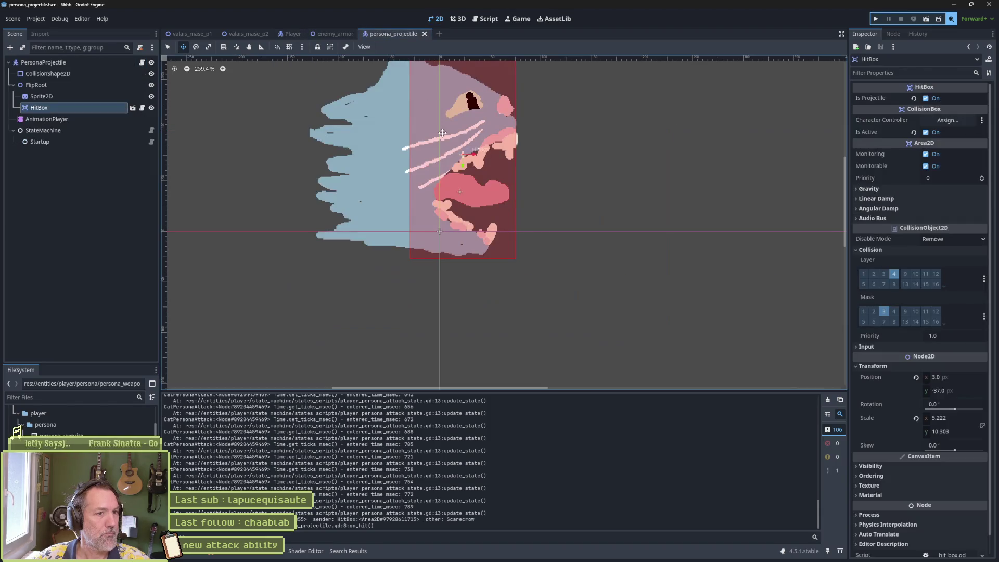
pyautogui.scroll(-1, 467, 126)
pyautogui.click(81, 85)
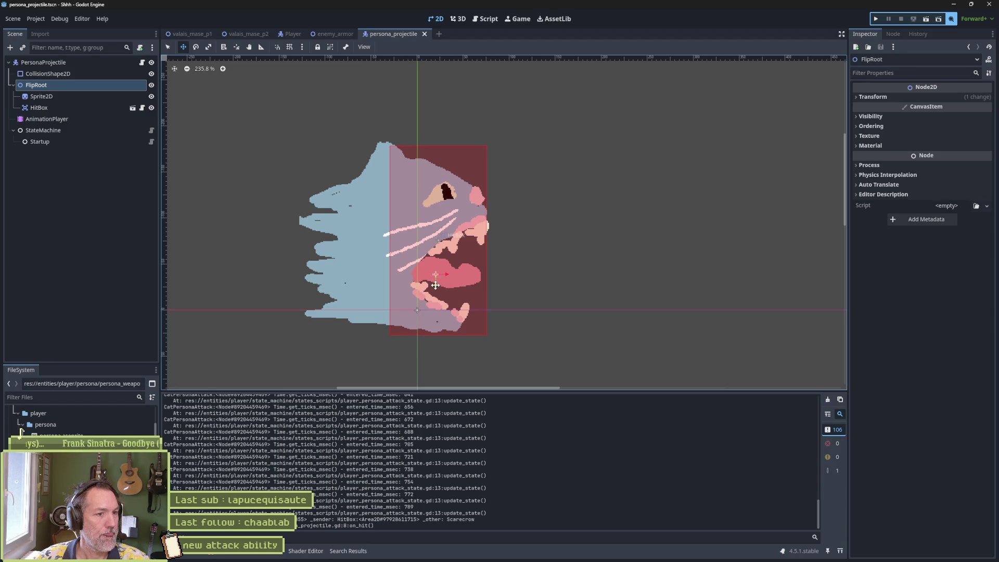
pyautogui.moveTo(436, 285); pyautogui.dragTo(436, 266)
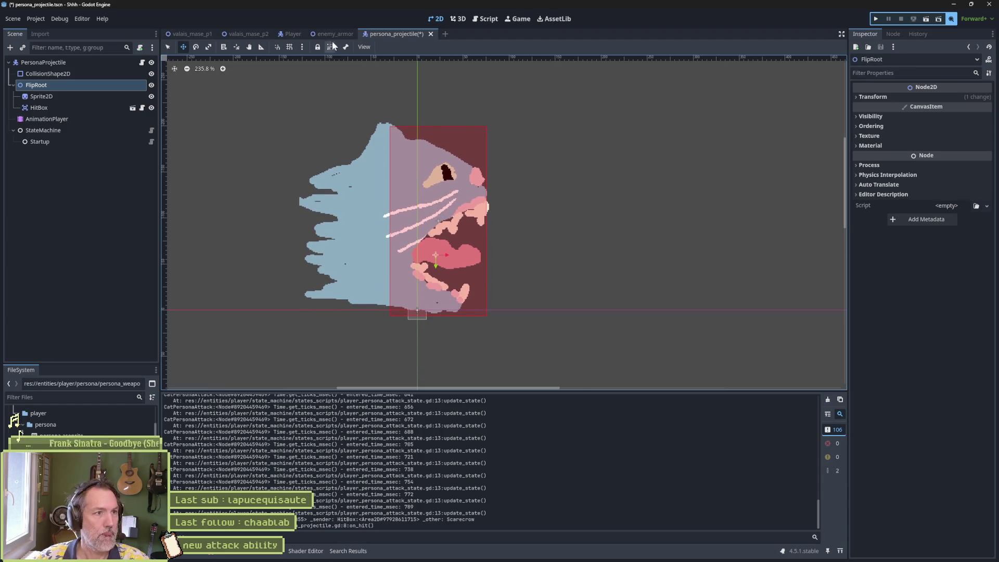
# Run the enemy_armor scene and trigger the cat persona attack
pyautogui.click(334, 34)
pyautogui.press('F6')
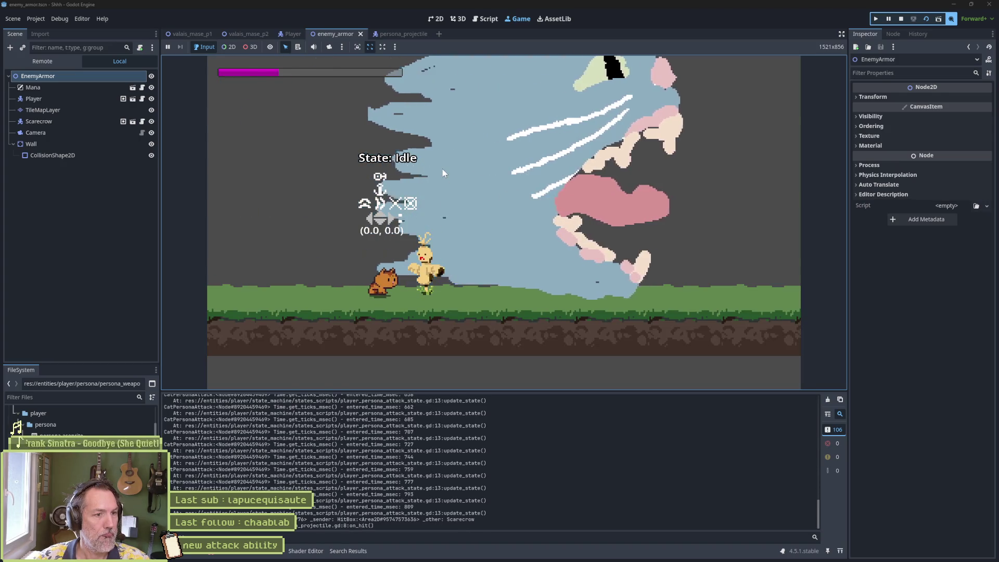
pyautogui.press('space')
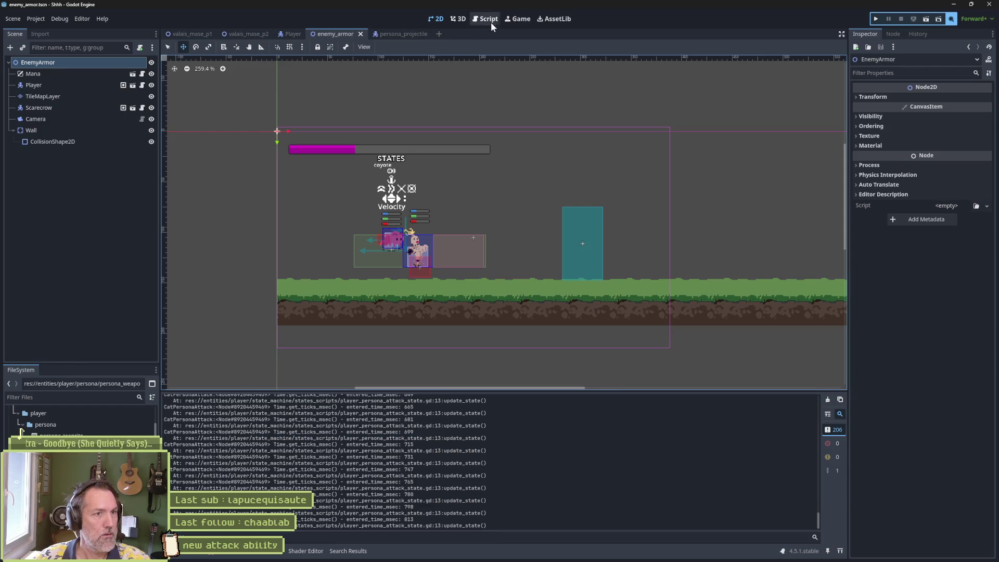
# Open player_persona_attack_state.gd via the startup state script and select the not projectile_instance condition
pyautogui.click(487, 19)
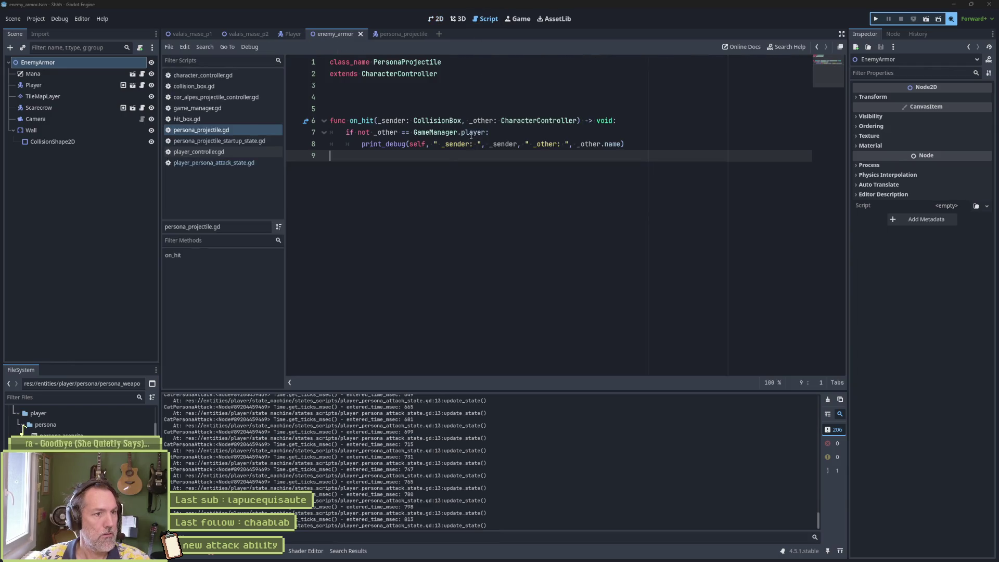
pyautogui.click(234, 142)
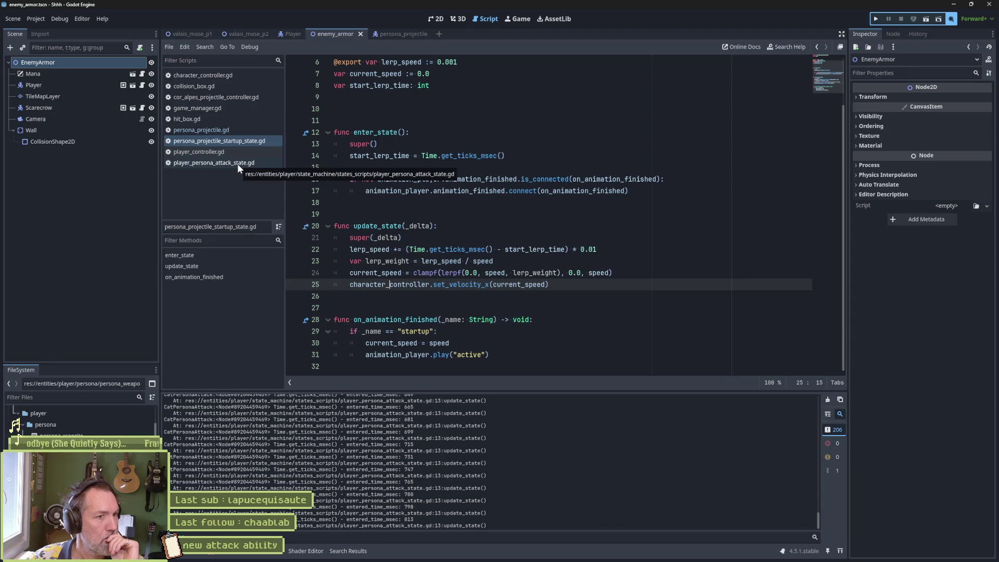
pyautogui.click(237, 163)
pyautogui.click(465, 156)
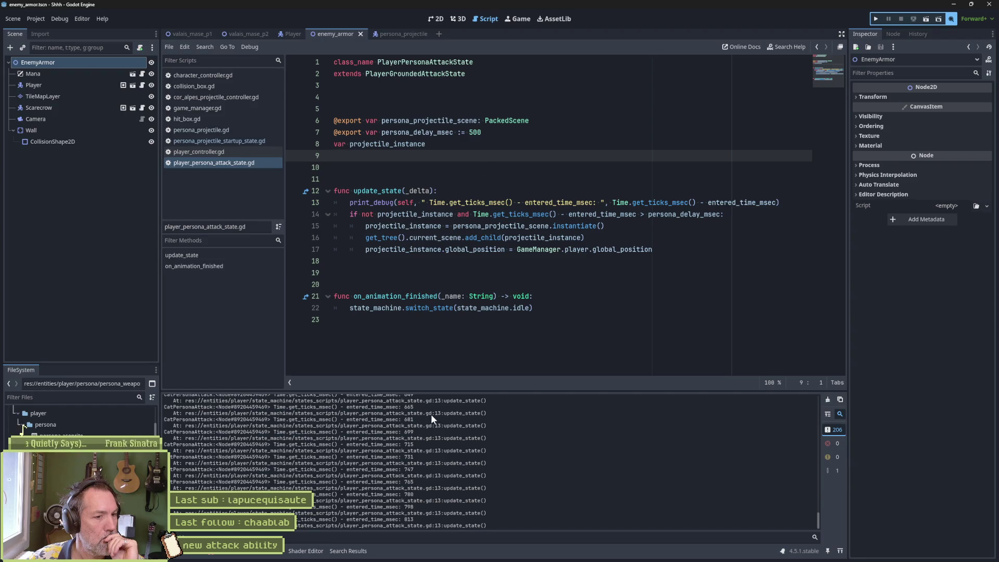
pyautogui.scroll(5, 435, 478)
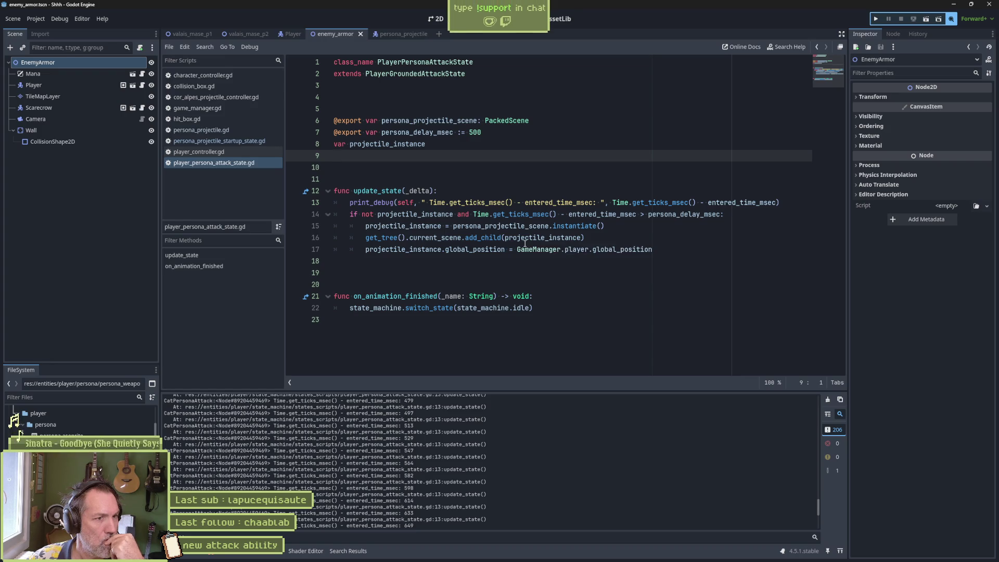
pyautogui.moveTo(362, 214); pyautogui.dragTo(457, 214)
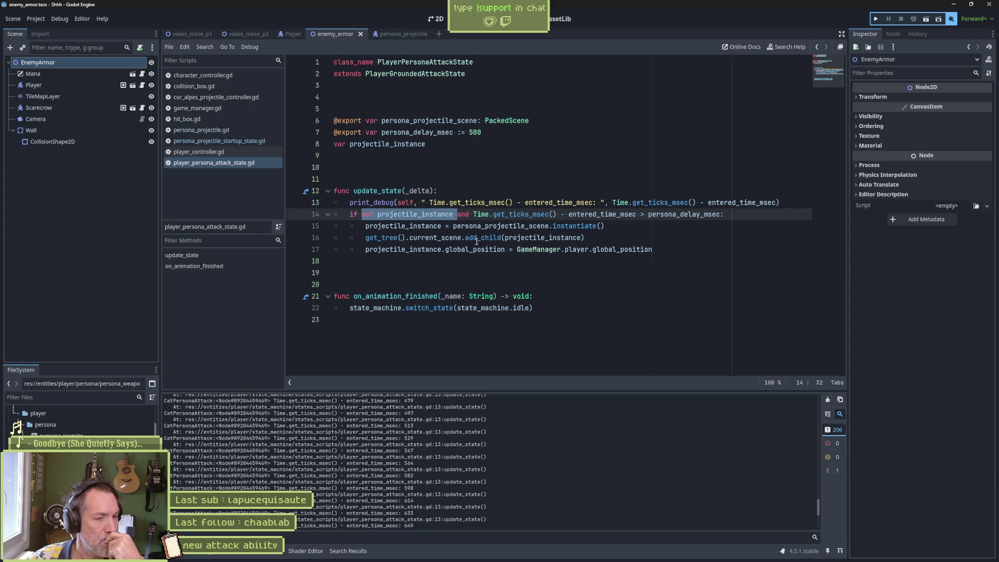
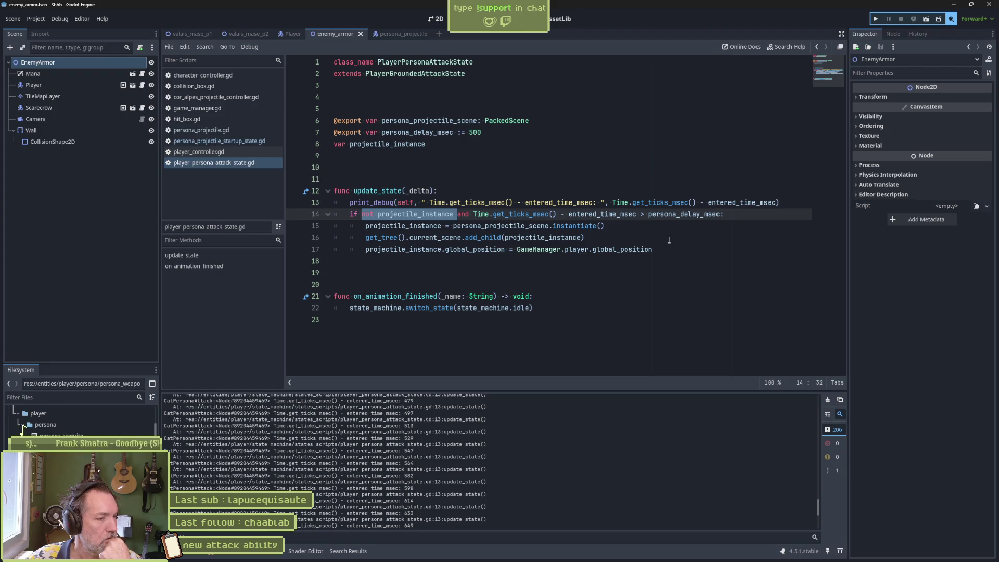
# Add an exit_state function below update_state that calls super()
pyautogui.click(530, 258)
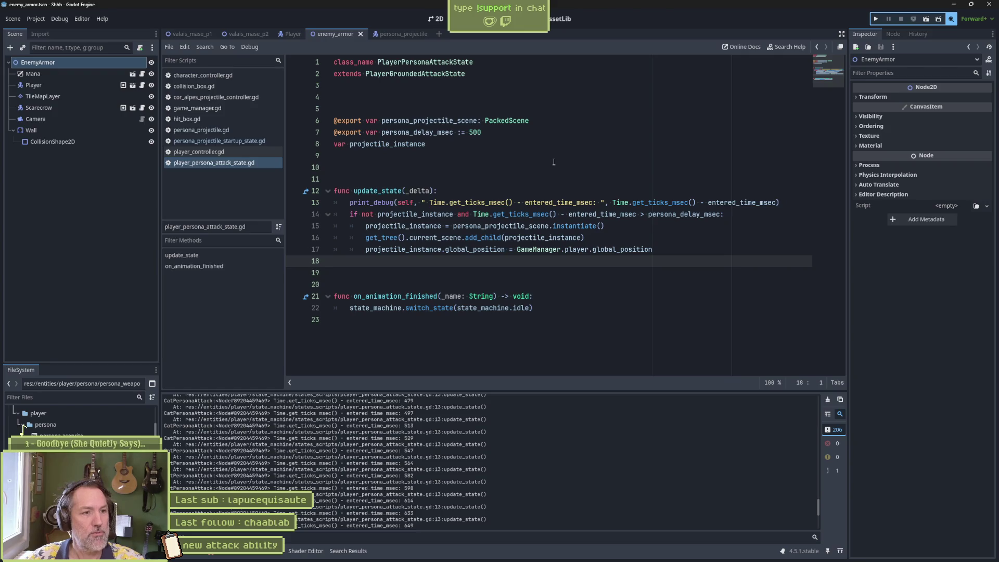
pyautogui.press('Return')
pyautogui.press('Return')
pyautogui.write('fun')
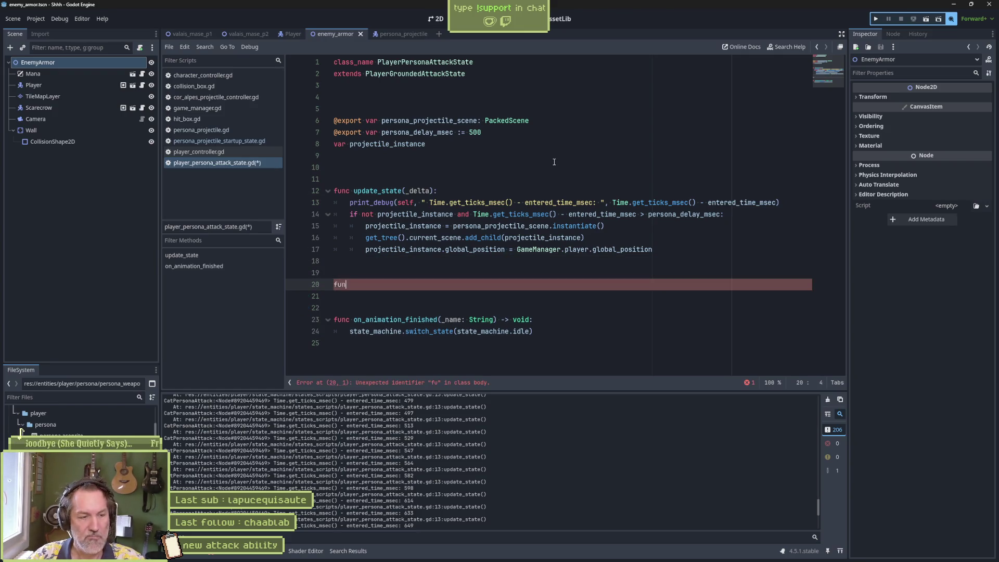
pyautogui.press('Return')
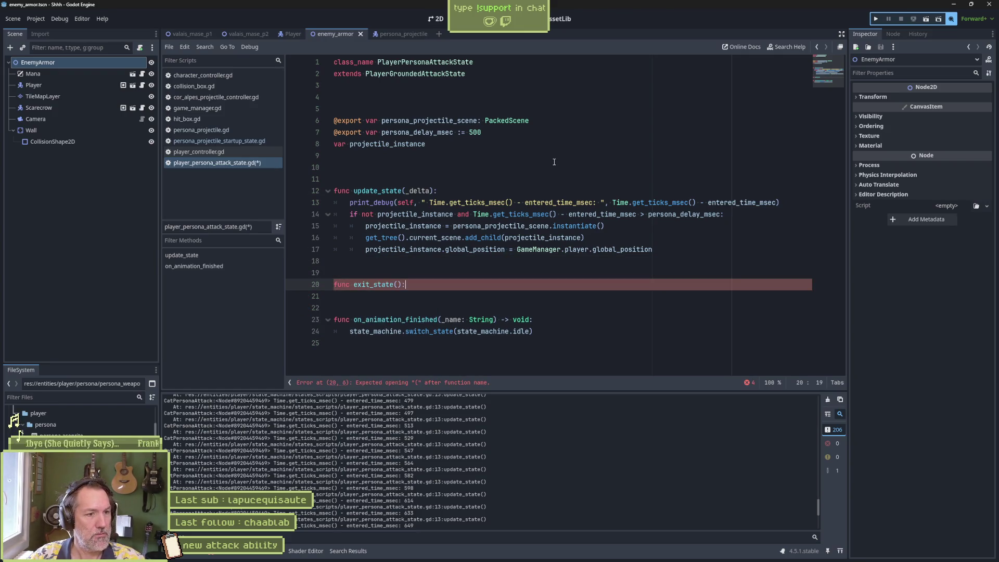
pyautogui.press('Return')
pyautogui.write('super()')
pyautogui.press('Return')
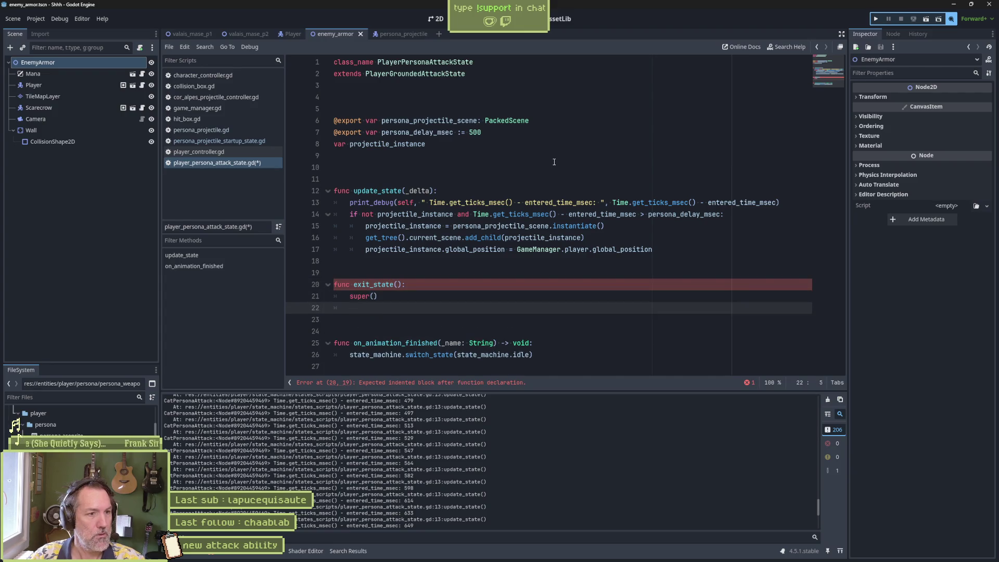
# Add a super(_delta) call inside update_state
pyautogui.click(471, 189)
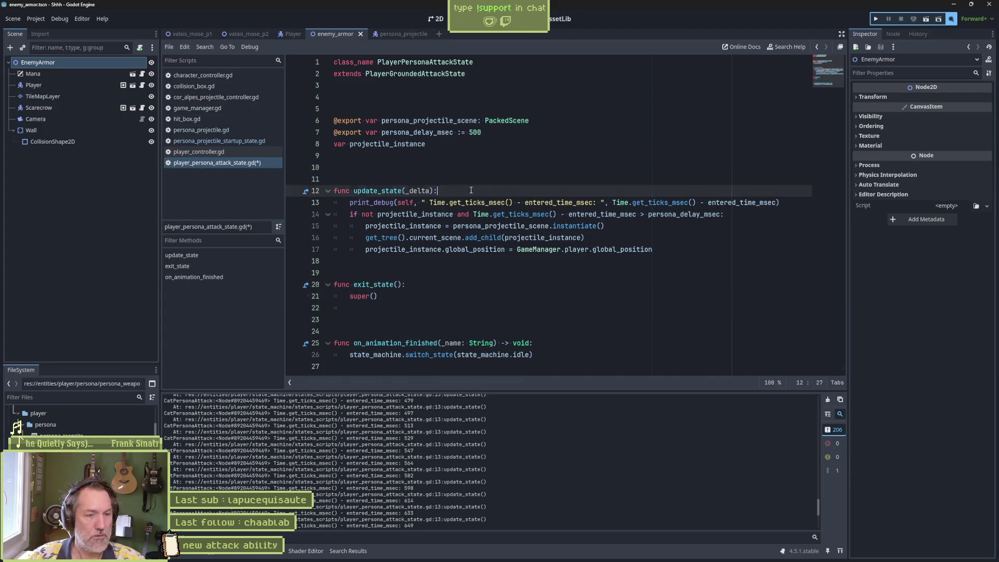
pyautogui.press('Return')
pyautogui.write('super')
pyautogui.press('Up')
pyautogui.hotkey('ctrl', 'Right')
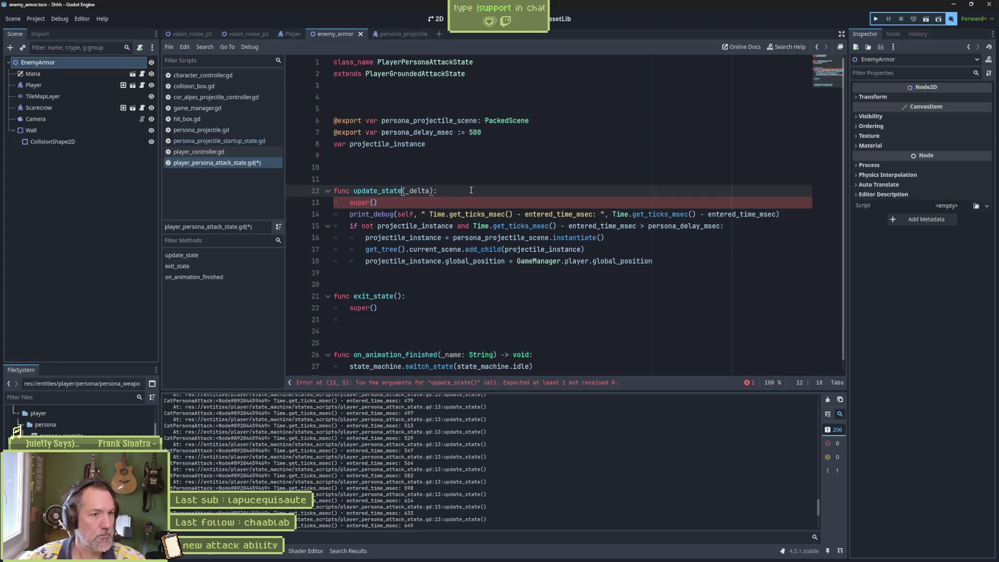
pyautogui.hotkey('ctrl', 'shift', 'Right')
pyautogui.hotkey('ctrl', 'c')
pyautogui.press('Down')
pyautogui.press('Left')
pyautogui.hotkey('ctrl', 'v')
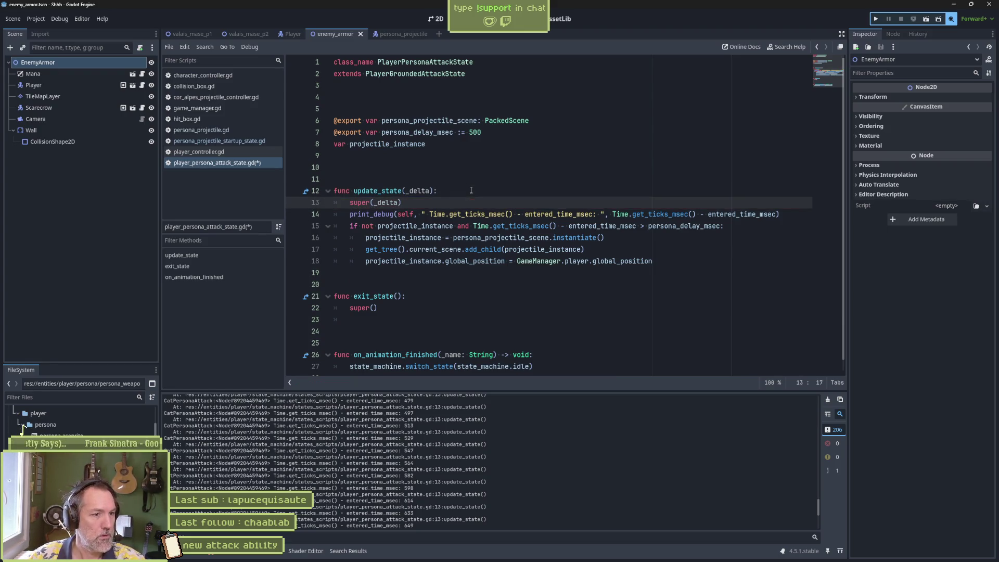
# Reset projectile_instance to null in exit_state and save the script
pyautogui.click(456, 323)
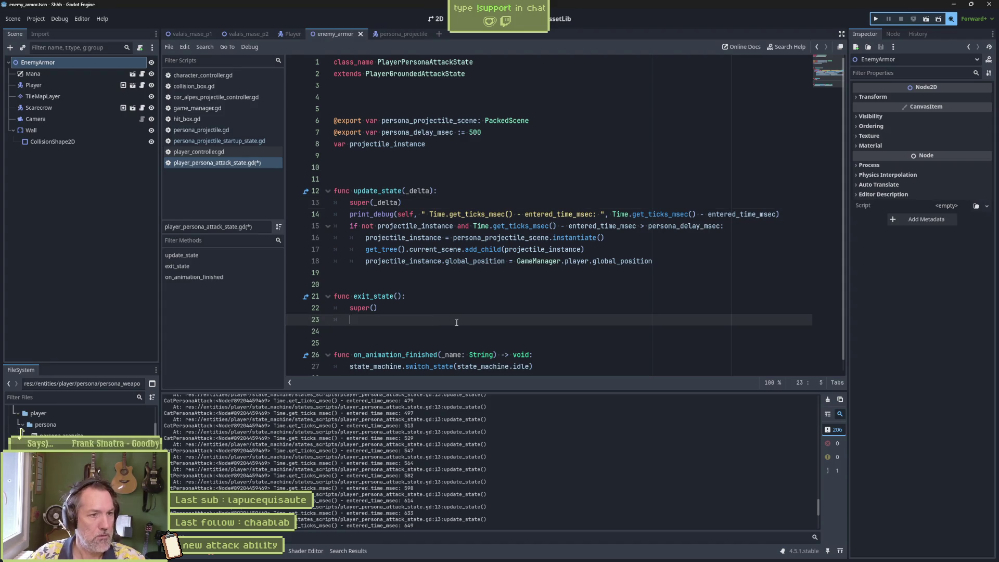
pyautogui.press('Return')
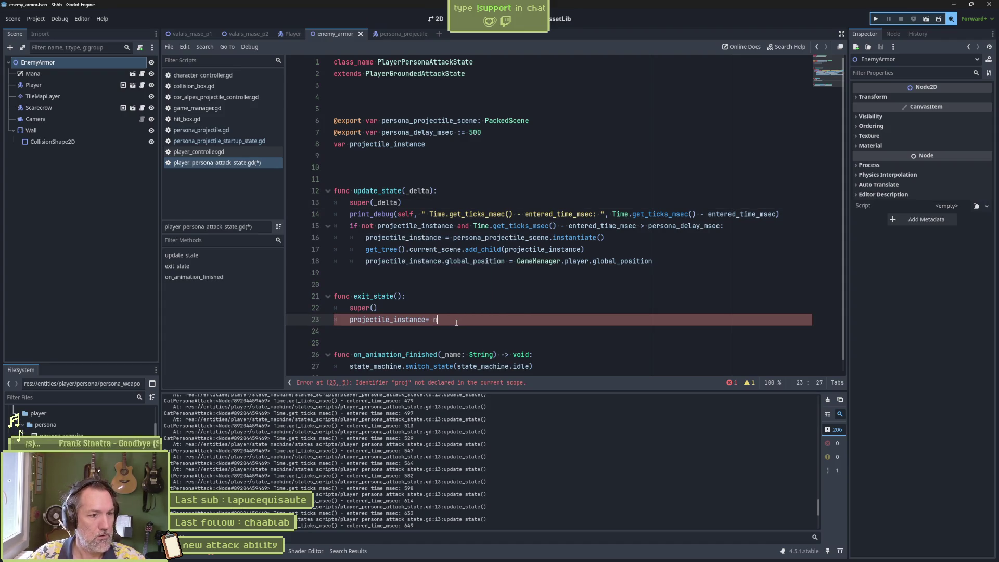
pyautogui.press('Return')
pyautogui.press('Left')
pyautogui.press('Left')
pyautogui.press('Left')
pyautogui.hotkey('ctrl', 's')
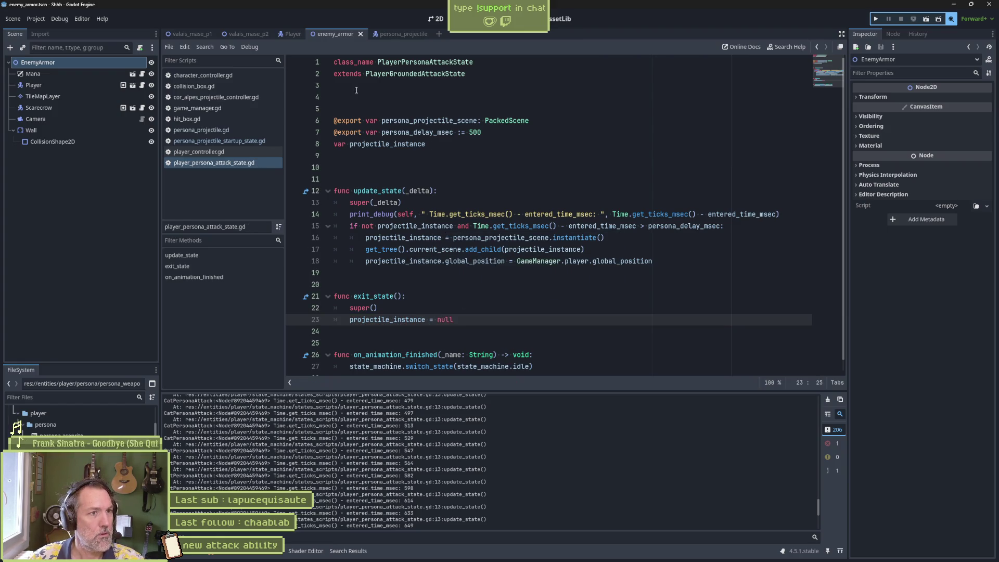
# Play-test the current scene and trigger the cat persona attack
pyautogui.press('F6')
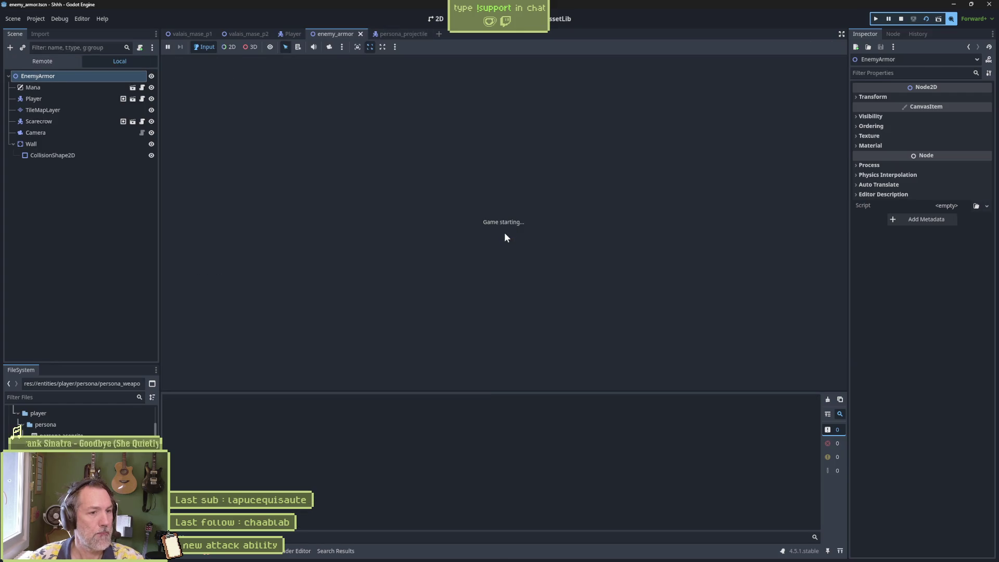
pyautogui.press('e')
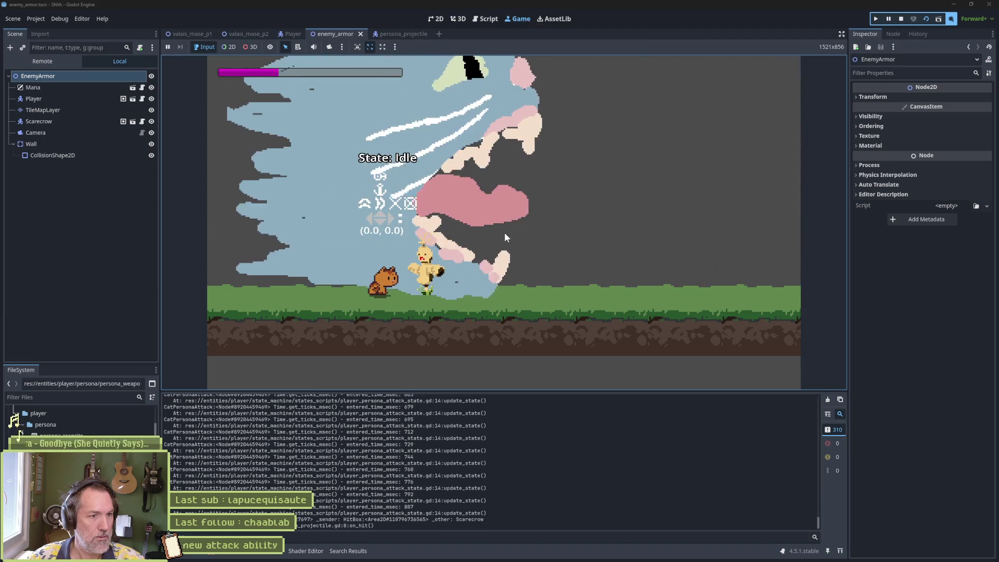
pyautogui.press('F8')
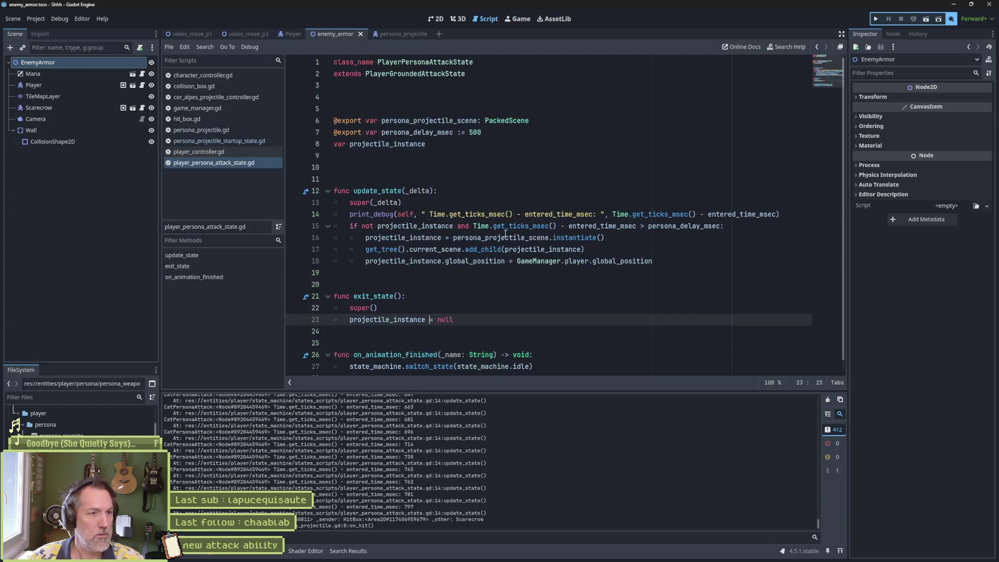
# Raise the persona_projectile's FlipRoot about 10 px in the 2D view
pyautogui.click(436, 19)
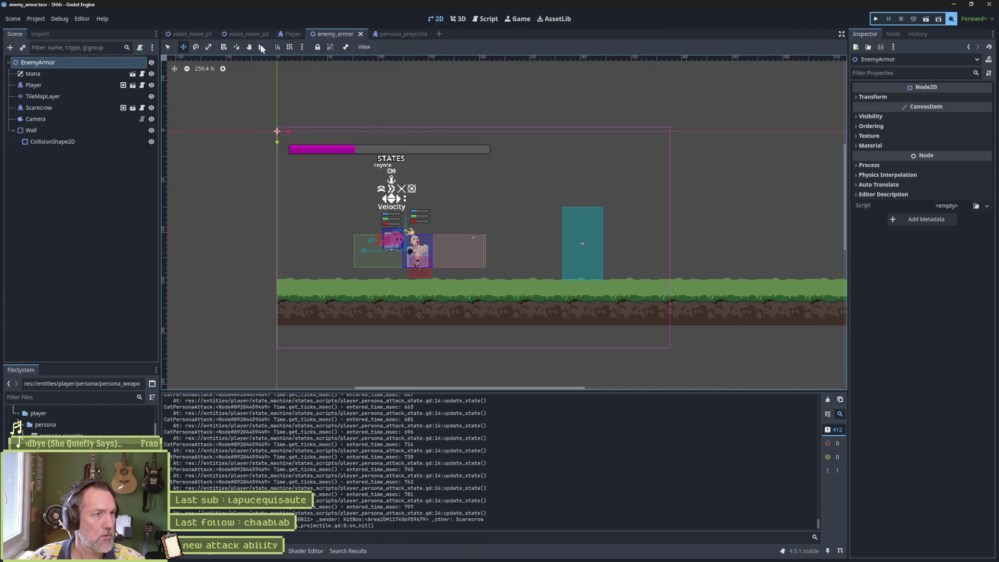
pyautogui.click(394, 34)
pyautogui.moveTo(435, 265); pyautogui.dragTo(436, 256)
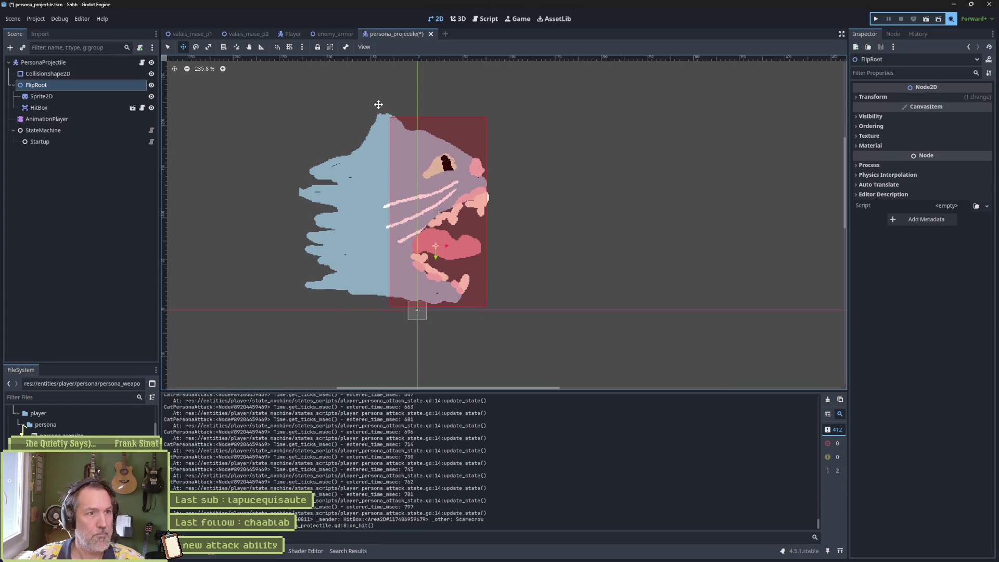
# Rerun the enemy_armor scene and fire the cat persona attack three times
pyautogui.click(336, 34)
pyautogui.press('F6')
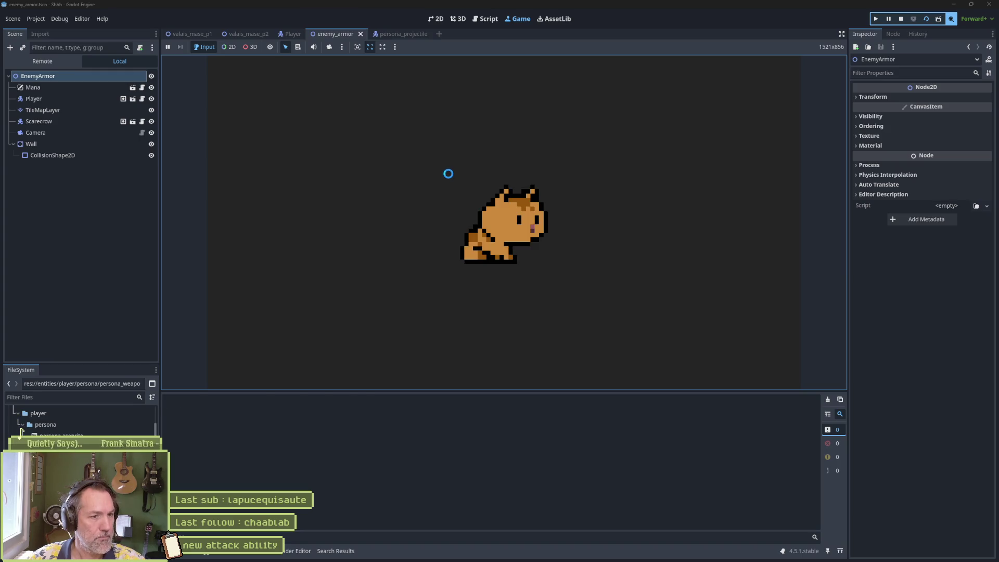
pyautogui.press('x')
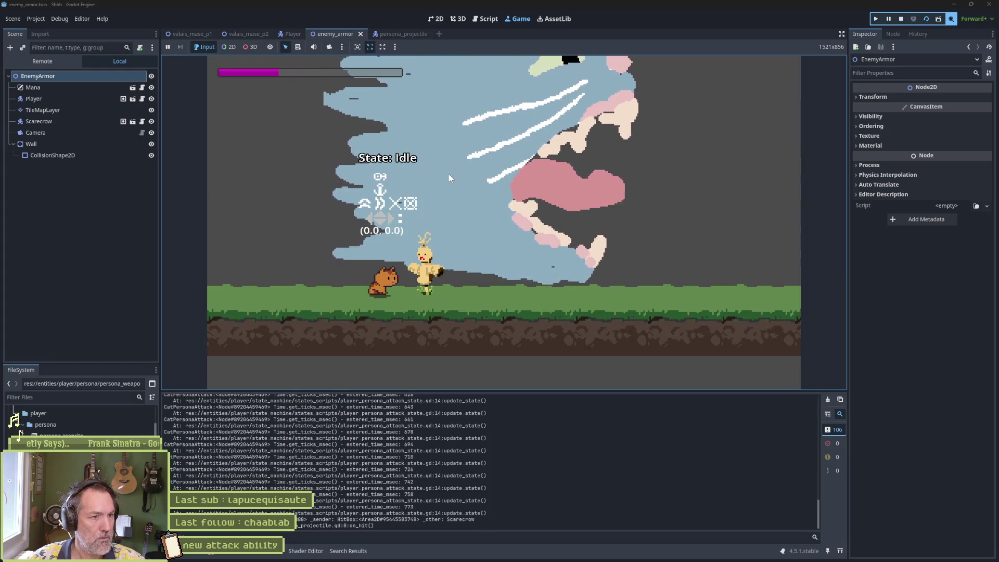
pyautogui.press('x')
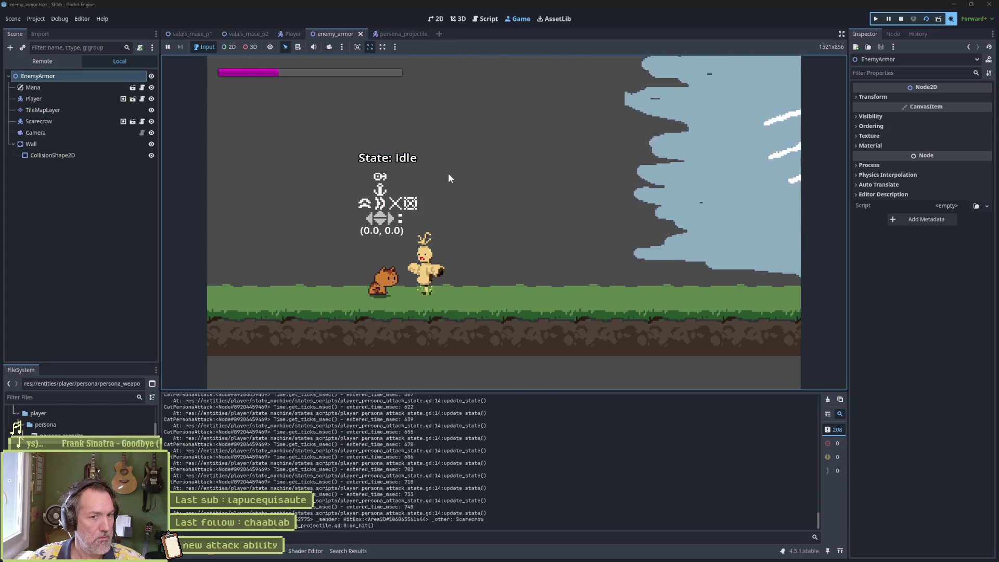
pyautogui.press('x')
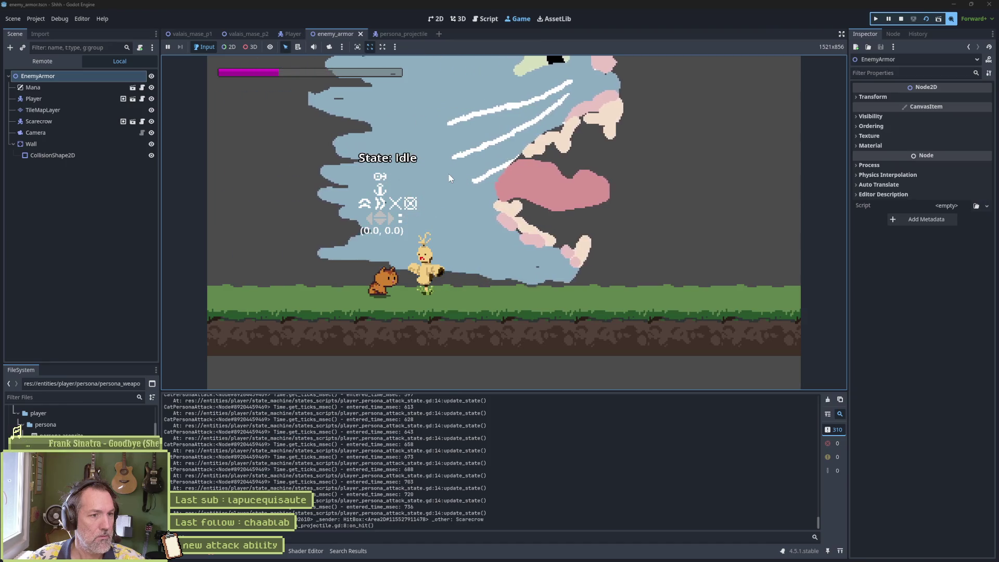
pyautogui.press('F8')
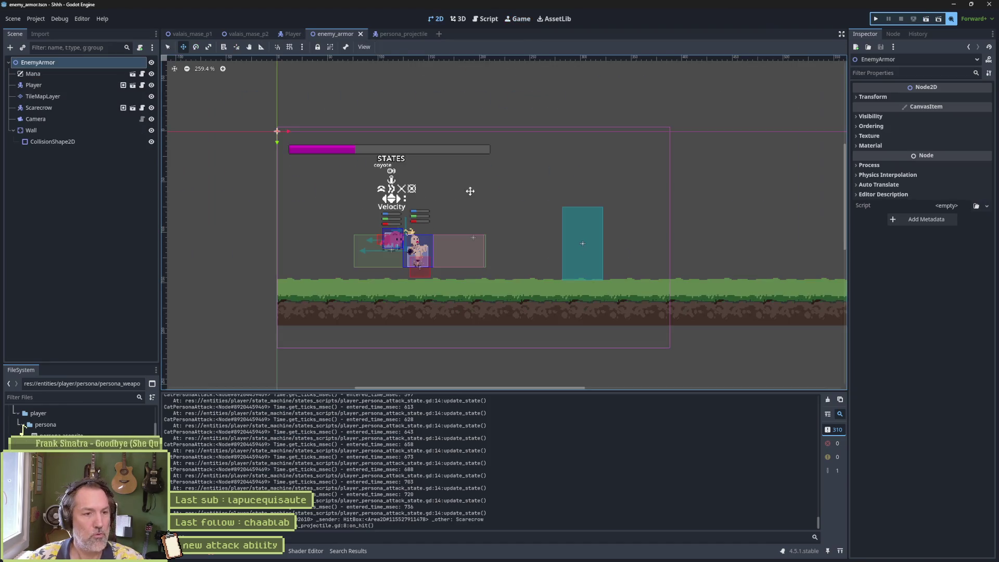
pyautogui.click(534, 553)
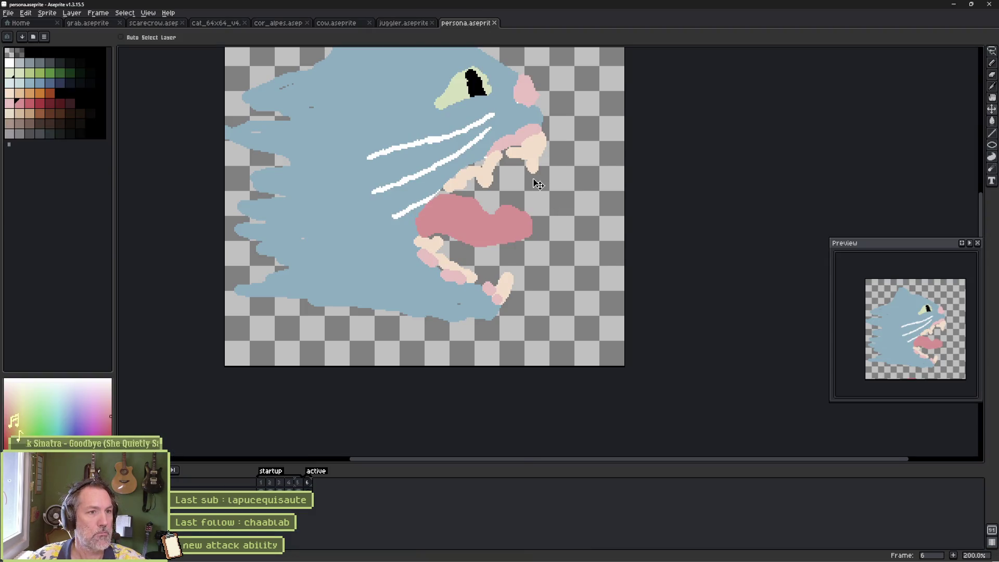
# Shrink the frame 3 cat toward its centre and move it slightly lower
pyautogui.scroll(-1, 538, 184)
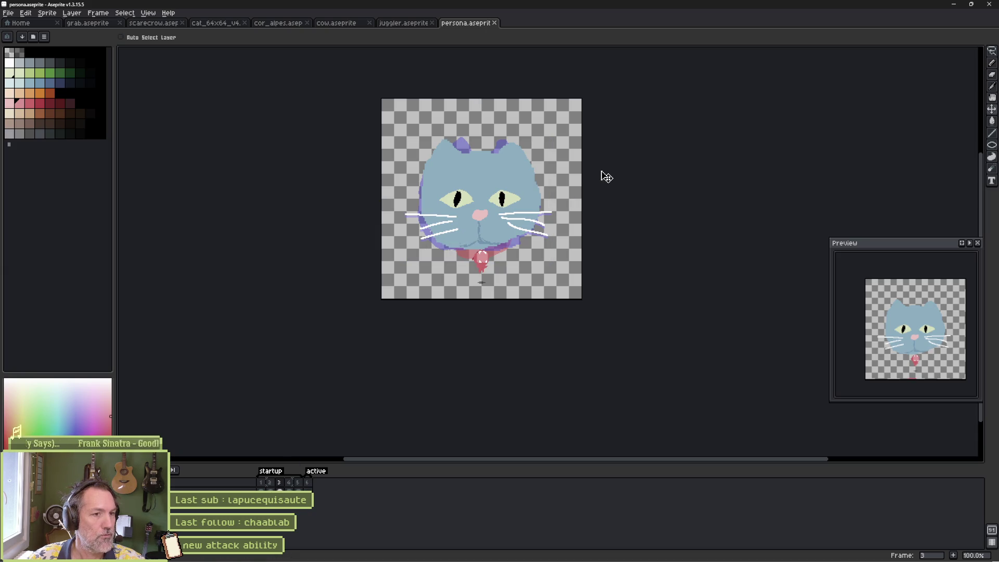
pyautogui.press('Return')
pyautogui.scroll(1, 519, 170)
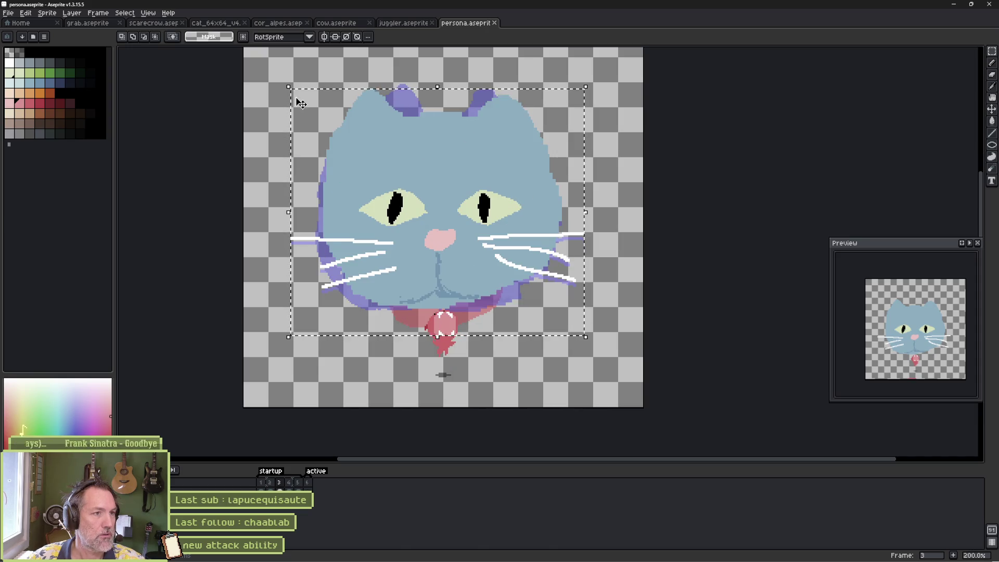
pyautogui.moveTo(288, 86); pyautogui.dragTo(306, 104)
pyautogui.moveTo(459, 170); pyautogui.dragTo(466, 182)
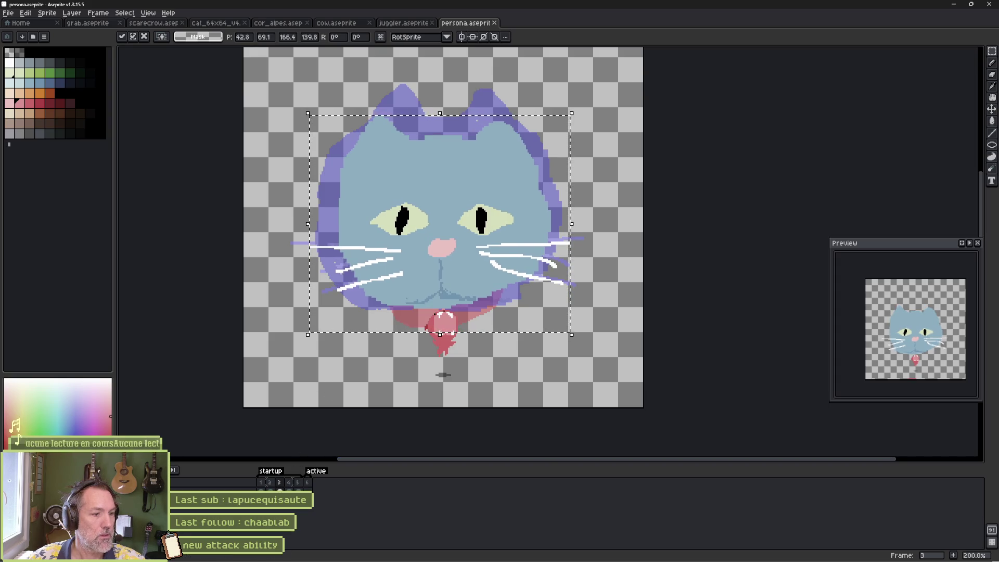
pyautogui.press('.')
pyautogui.press('Return')
# Scale the frame 4 cat down to about 224 px and nudge it down-right
pyautogui.hotkey('ctrl', 'a')
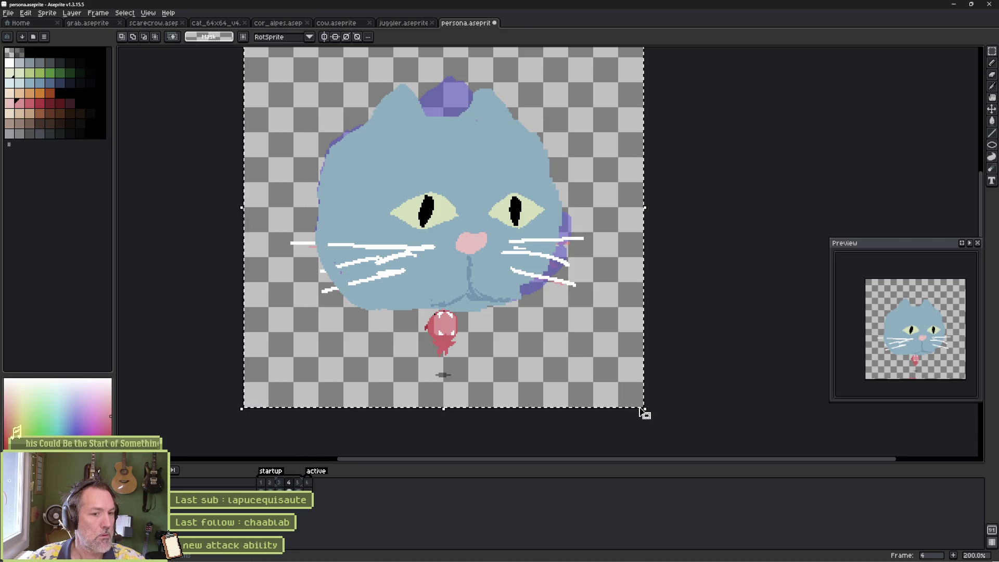
pyautogui.click(649, 413)
pyautogui.moveTo(649, 413); pyautogui.dragTo(615, 379)
pyautogui.moveTo(528, 299); pyautogui.dragTo(536, 312)
pyautogui.press('.')
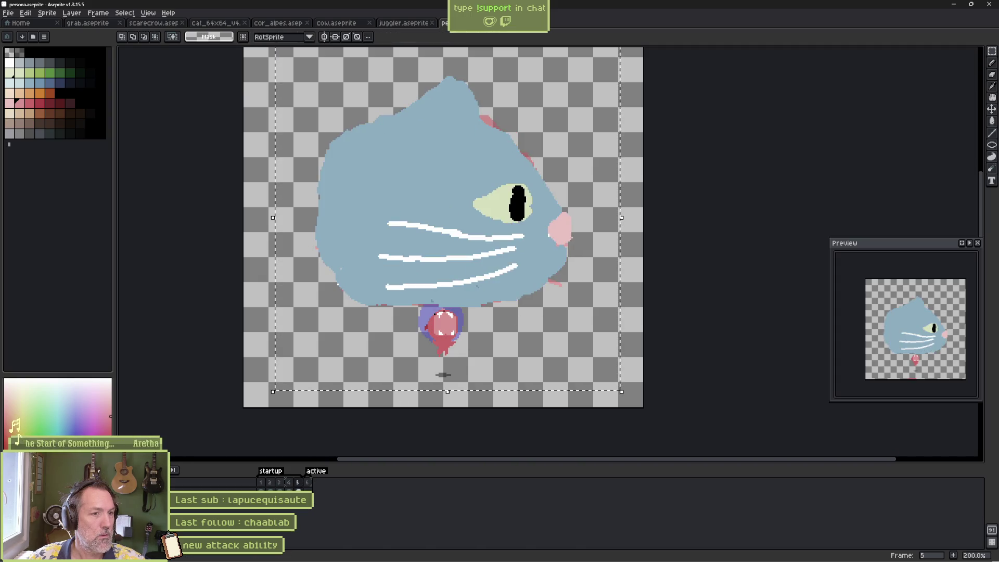
# Scale the frame 5 side-view cat down to about 189 px and lower it
pyautogui.moveTo(622, 393); pyautogui.dragTo(597, 377)
pyautogui.moveTo(519, 279)
pyautogui.mouseDown()
pyautogui.moveTo(504, 267)
pyautogui.moveTo(507, 277)
pyautogui.mouseUp()
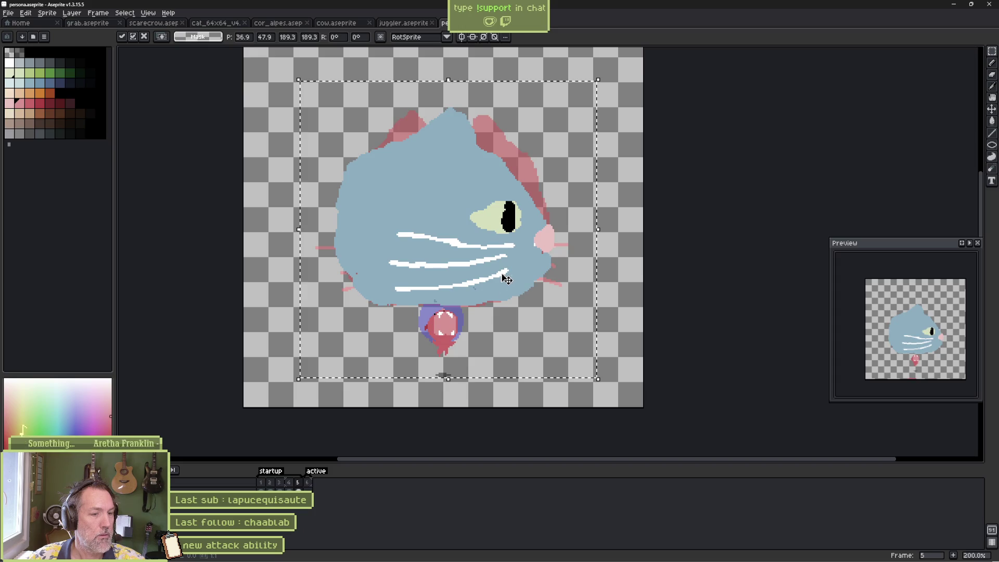
pyautogui.press('.')
# Shrink the frame 6 open-mouth cat to about 207 px wide
pyautogui.hotkey('ctrl', 'z')
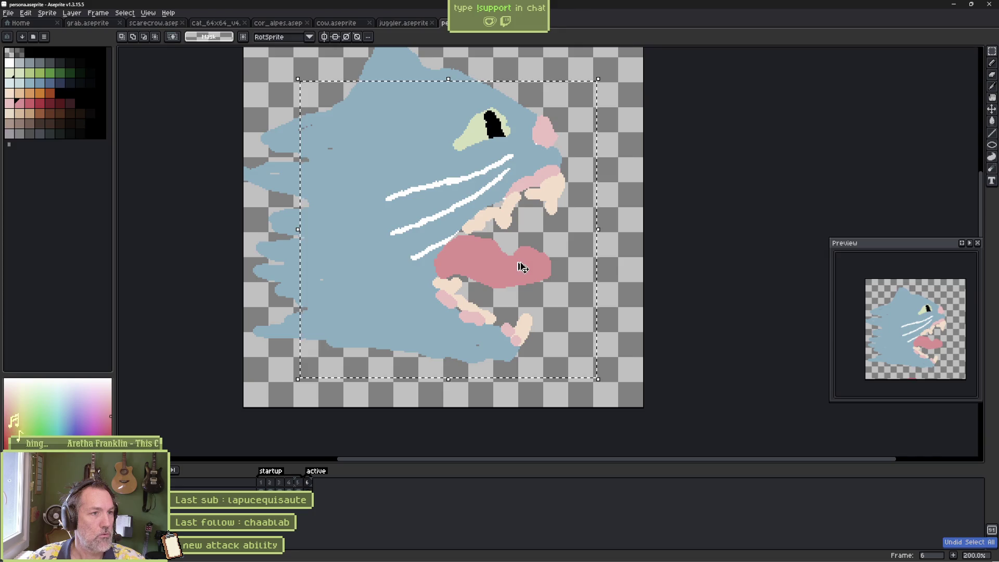
pyautogui.hotkey('ctrl', 'a')
pyautogui.click(646, 410)
pyautogui.moveTo(646, 410); pyautogui.dragTo(603, 368)
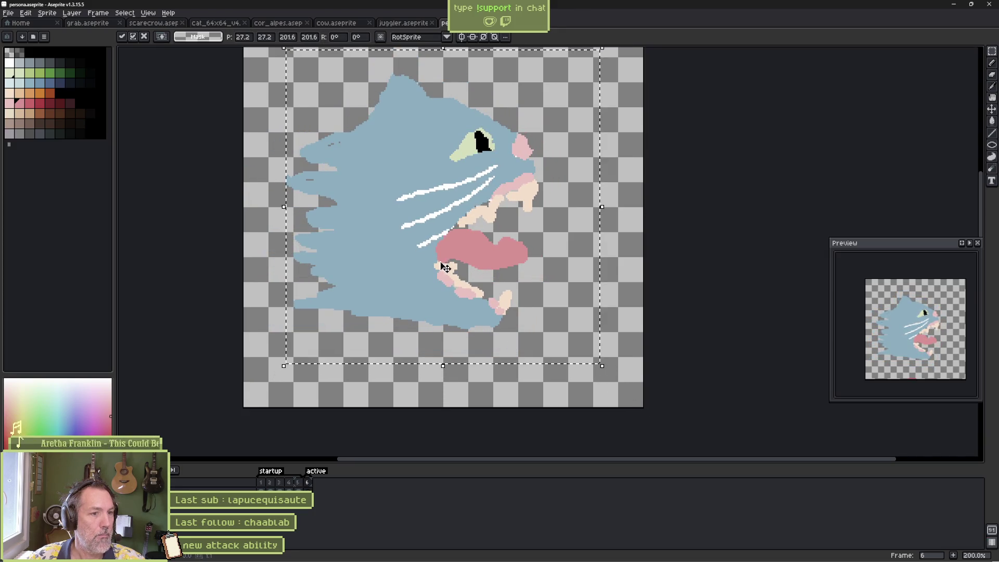
pyautogui.press('Return')
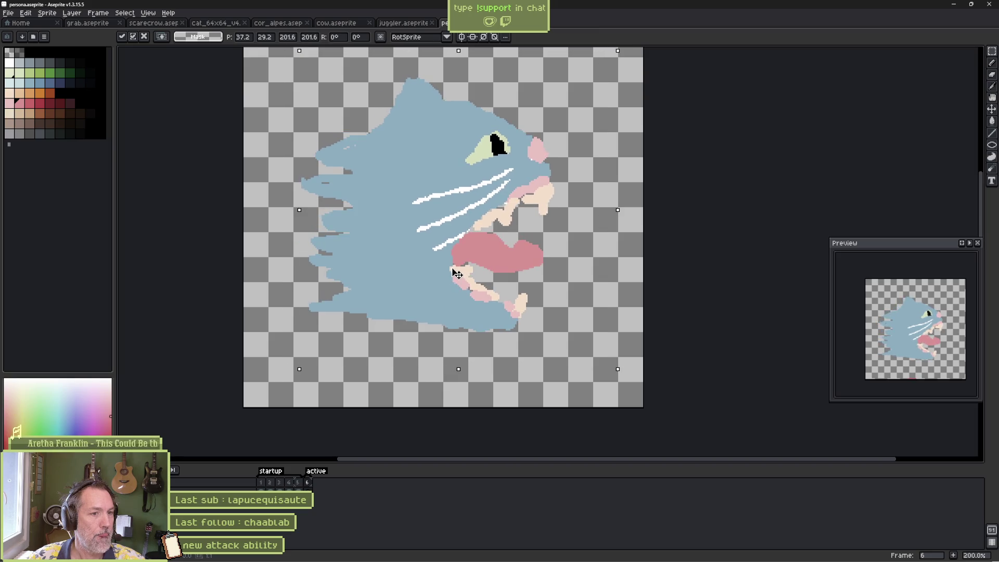
# Compare the resized cats on frames 5 and 6, then deselect
pyautogui.press('Left')
pyautogui.press('Right')
pyautogui.press('Left')
pyautogui.press('Right')
pyautogui.press('Left')
pyautogui.rightClick(471, 253)
pyautogui.press('Escape')
pyautogui.click(408, 360)
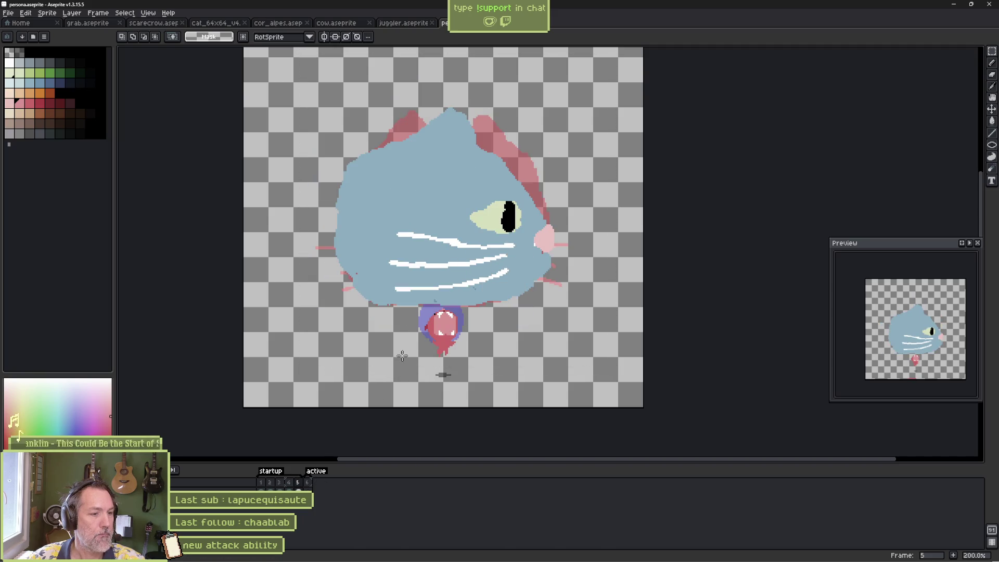
# In Godot, select the Sprite2D node of the persona_projectile scene
pyautogui.hotkey('alt', 'Tab')
pyautogui.click(395, 34)
pyautogui.click(98, 97)
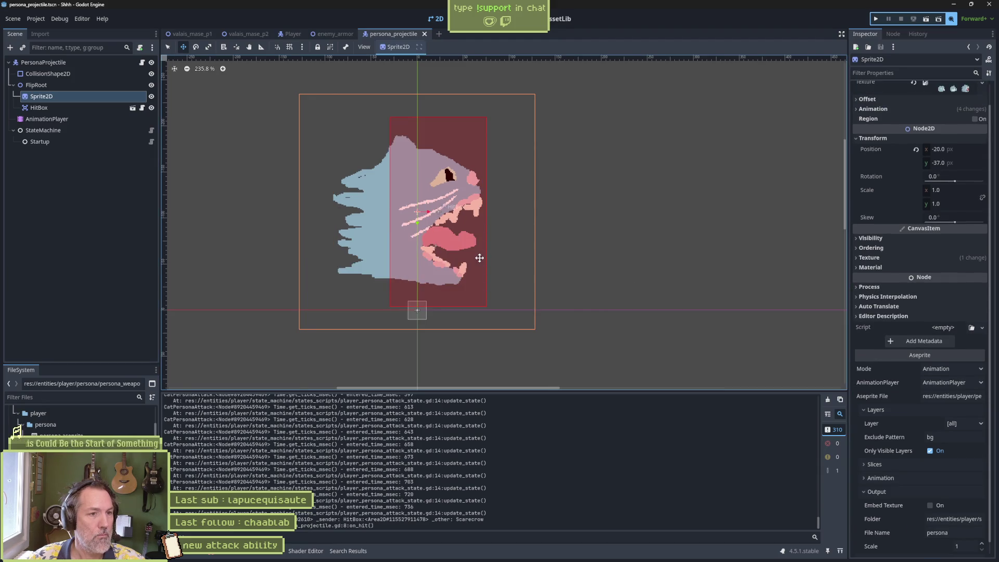
# Shrink the projectile's HitBox vertically and check its Scale value
pyautogui.click(70, 119)
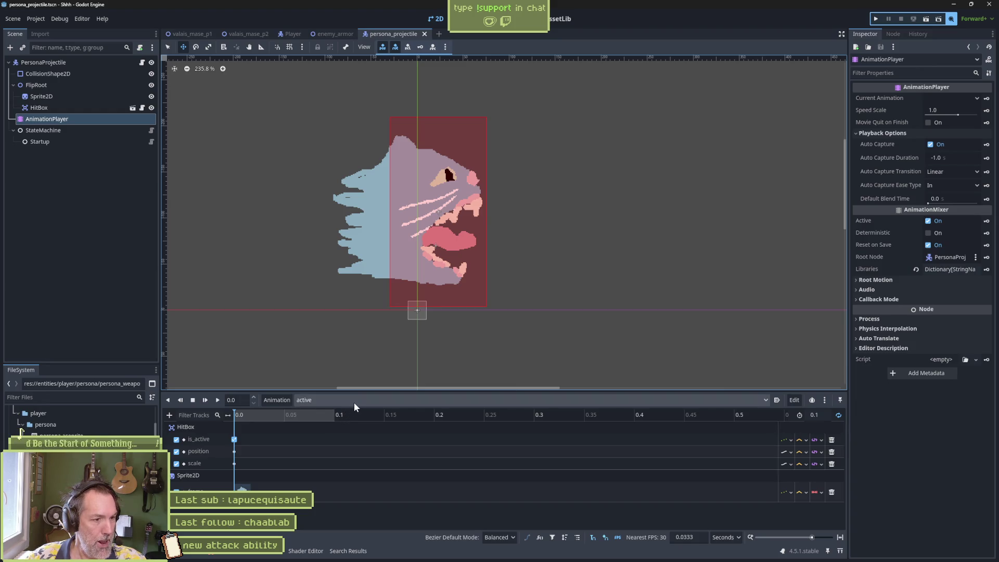
pyautogui.click(271, 415)
pyautogui.click(237, 414)
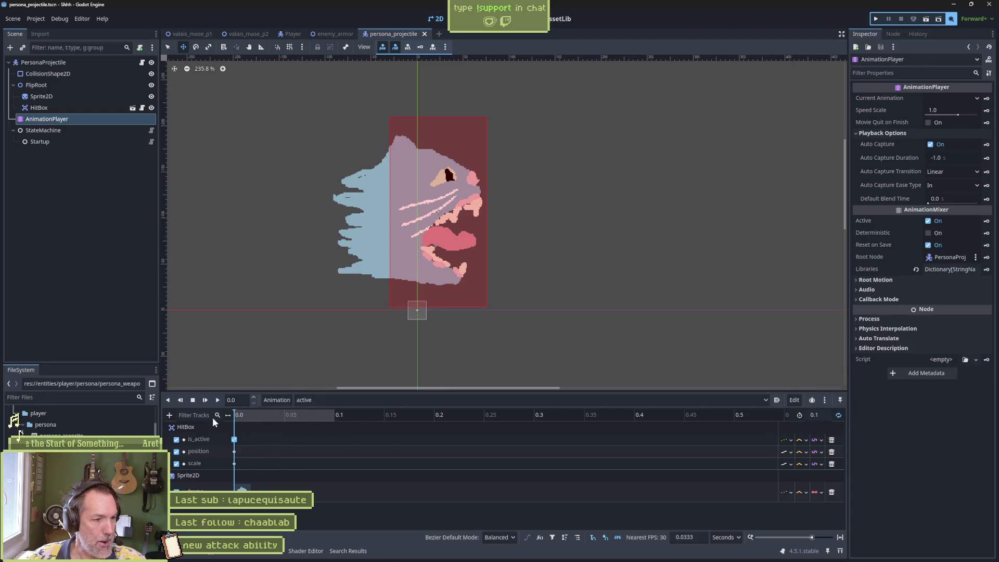
pyautogui.click(396, 180)
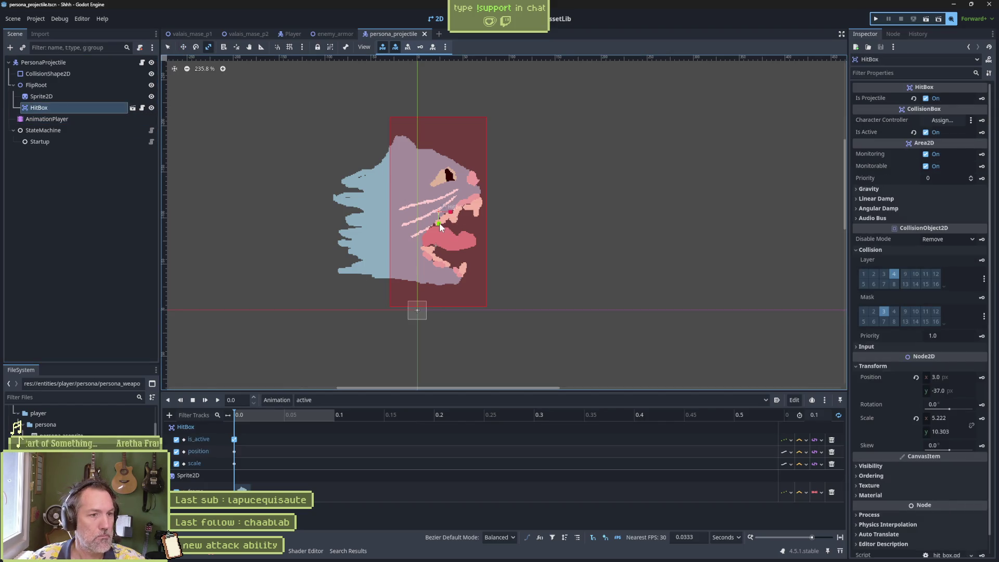
pyautogui.moveTo(439, 222)
pyautogui.mouseDown()
pyautogui.moveTo(435, 203)
pyautogui.moveTo(442, 212)
pyautogui.mouseUp()
pyautogui.press('w')
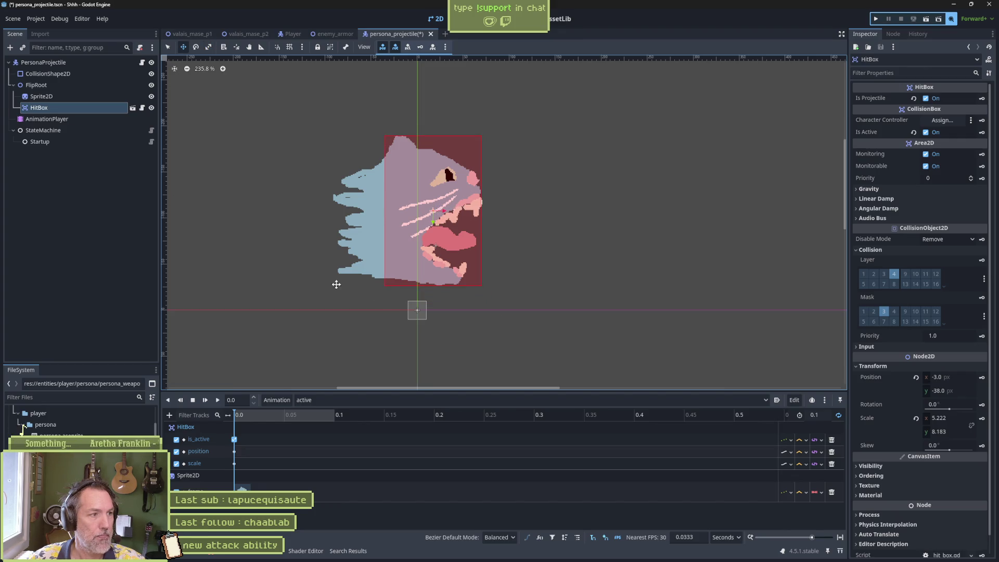
pyautogui.click(868, 418)
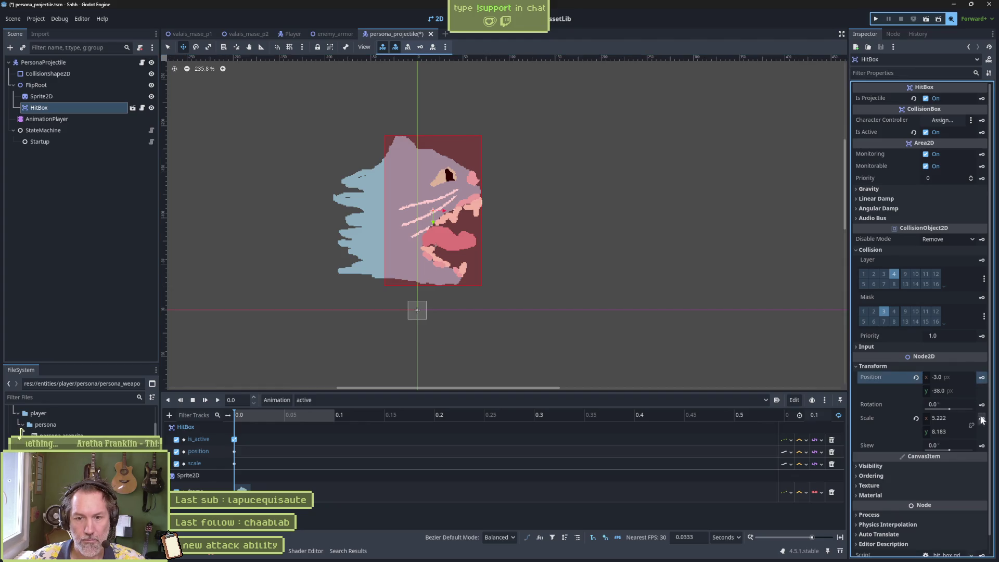
# Show the cat-head frame of the startup animation and save persona_projectile
pyautogui.click(348, 399)
pyautogui.click(345, 434)
pyautogui.moveTo(244, 414); pyautogui.dragTo(666, 419)
pyautogui.hotkey('ctrl', 's')
# Run the enemy_armor scene for a quick test
pyautogui.click(334, 33)
pyautogui.press('F6')
pyautogui.click(387, 195)
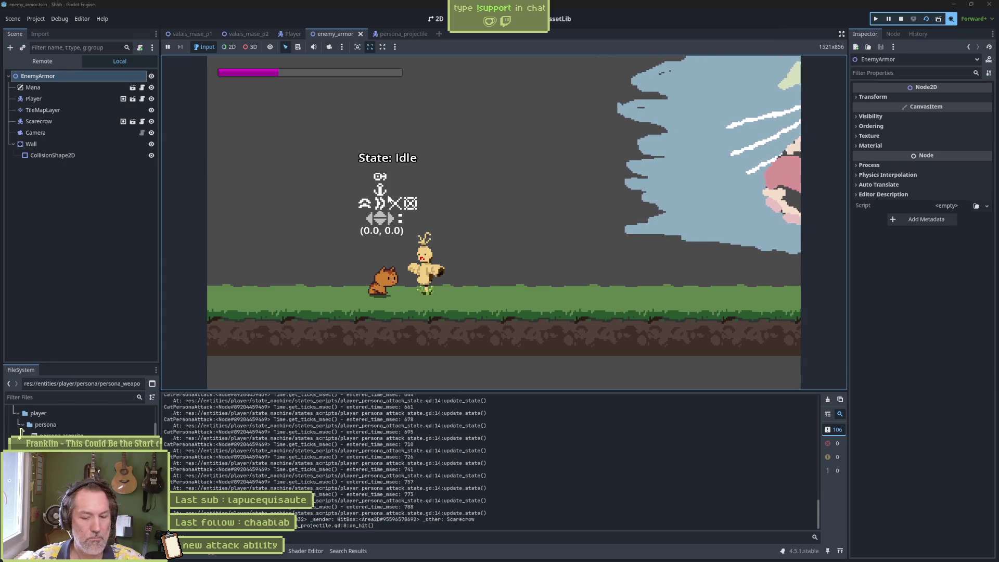
pyautogui.press('F8')
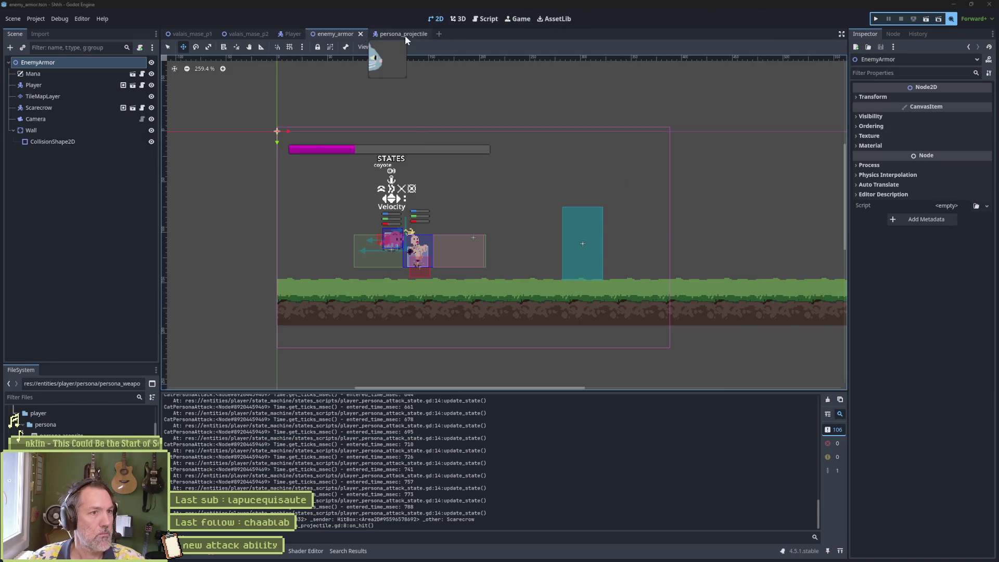
# Move the projectile's FlipRoot down 16 px
pyautogui.click(404, 36)
pyautogui.click(63, 87)
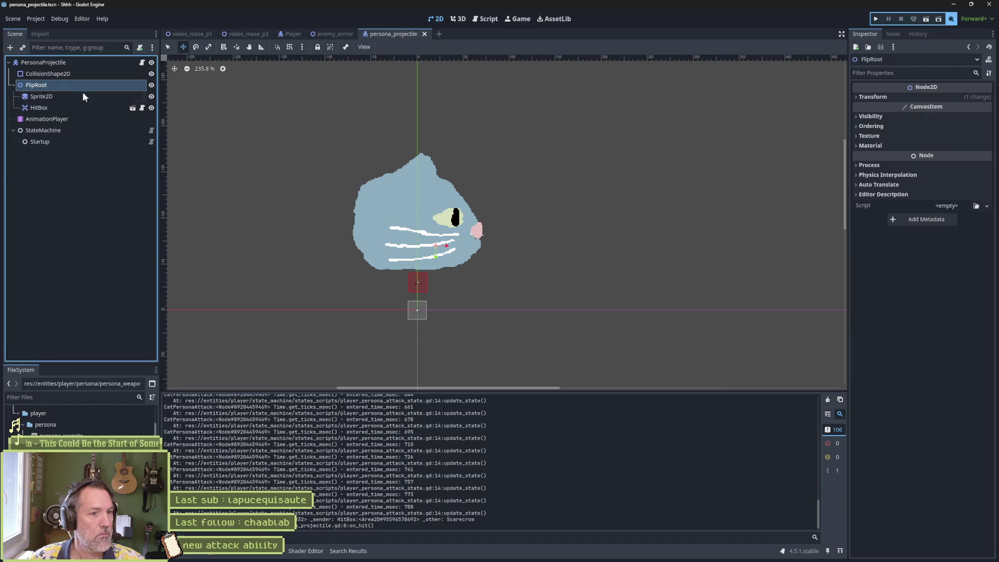
pyautogui.moveTo(437, 257); pyautogui.dragTo(440, 271)
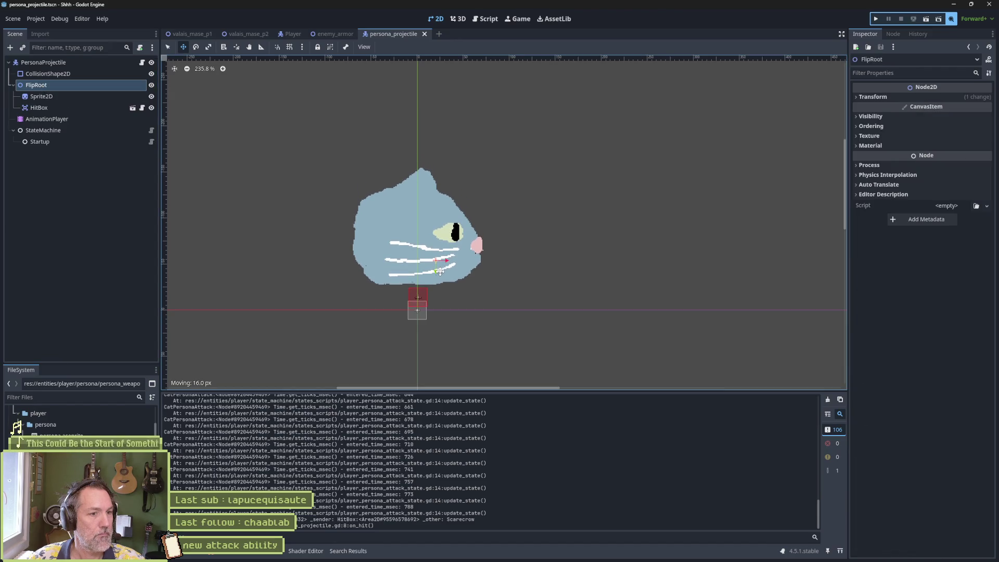
# Rerun enemy_armor and fire the cat persona attack three times
pyautogui.click(340, 32)
pyautogui.press('F6')
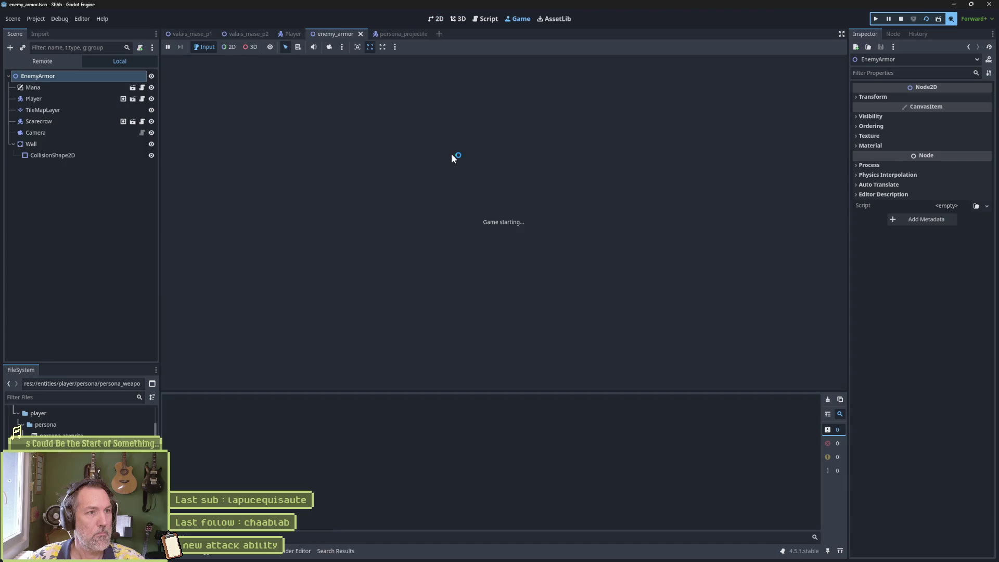
pyautogui.press('x')
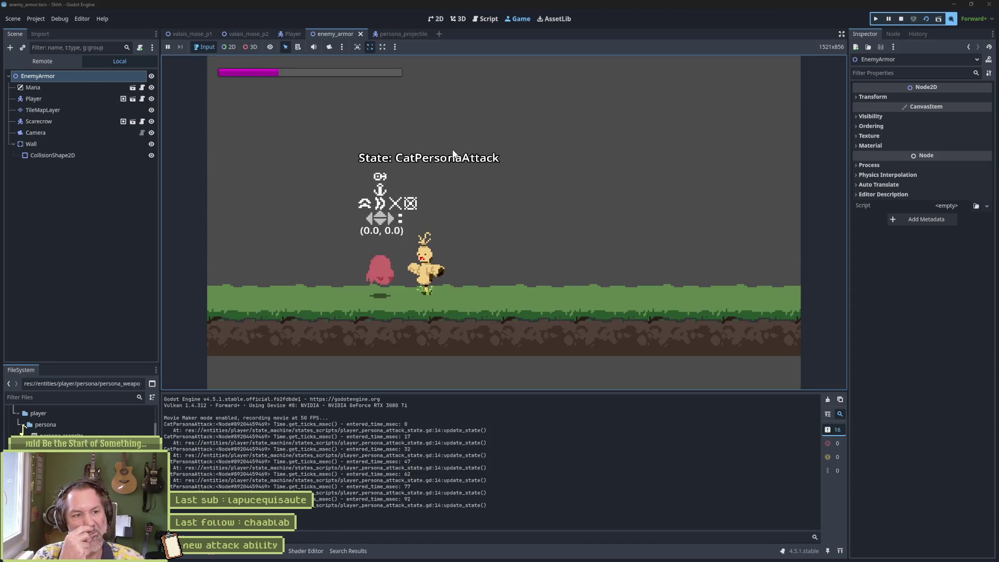
pyautogui.press('x')
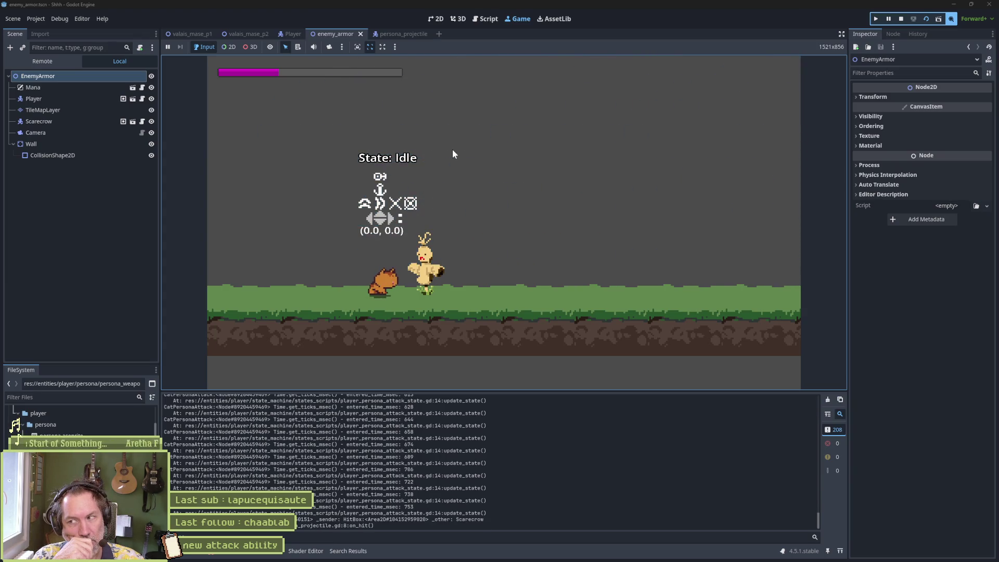
pyautogui.press('x')
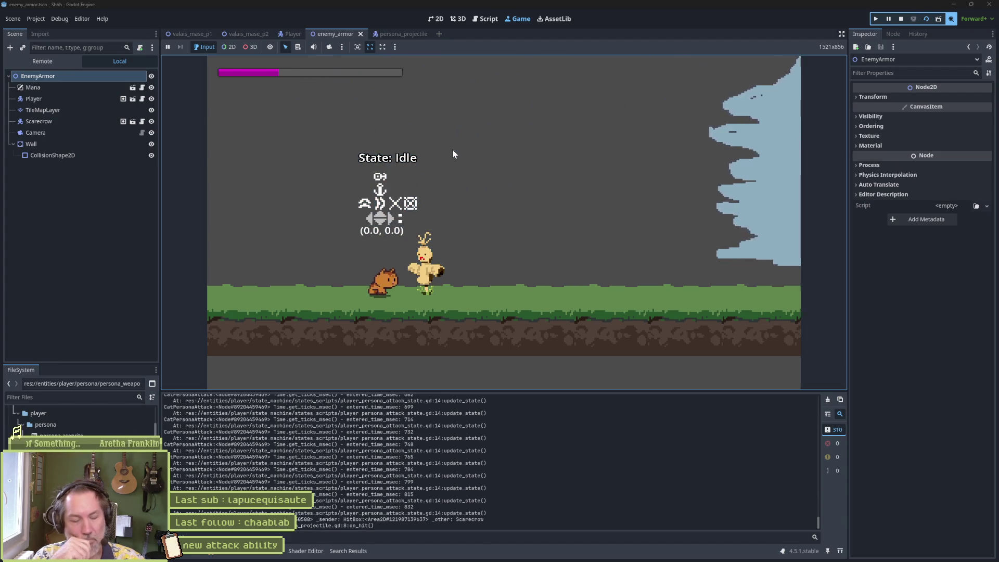
pyautogui.press('F8')
pyautogui.moveTo(569, 557)
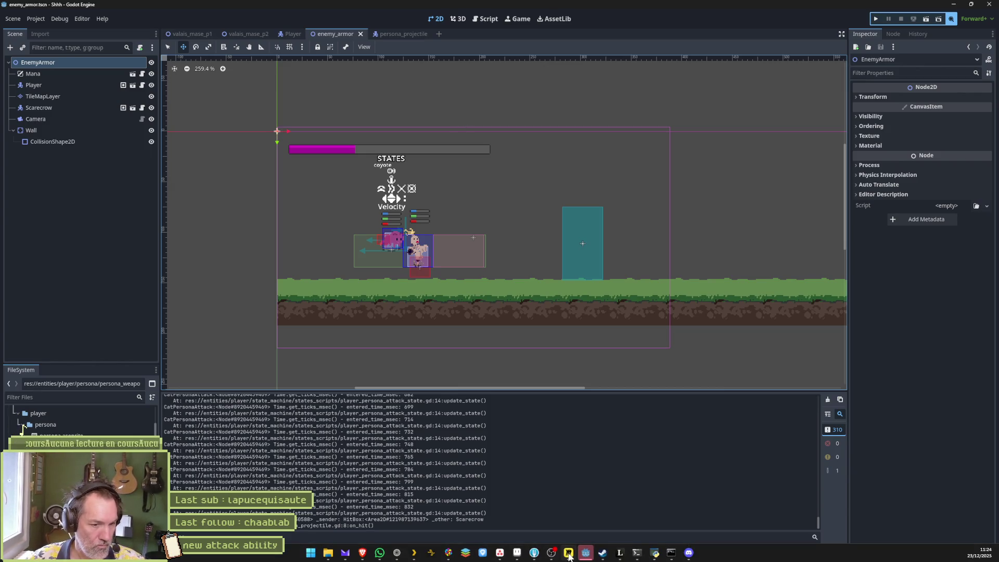
pyautogui.click(521, 555)
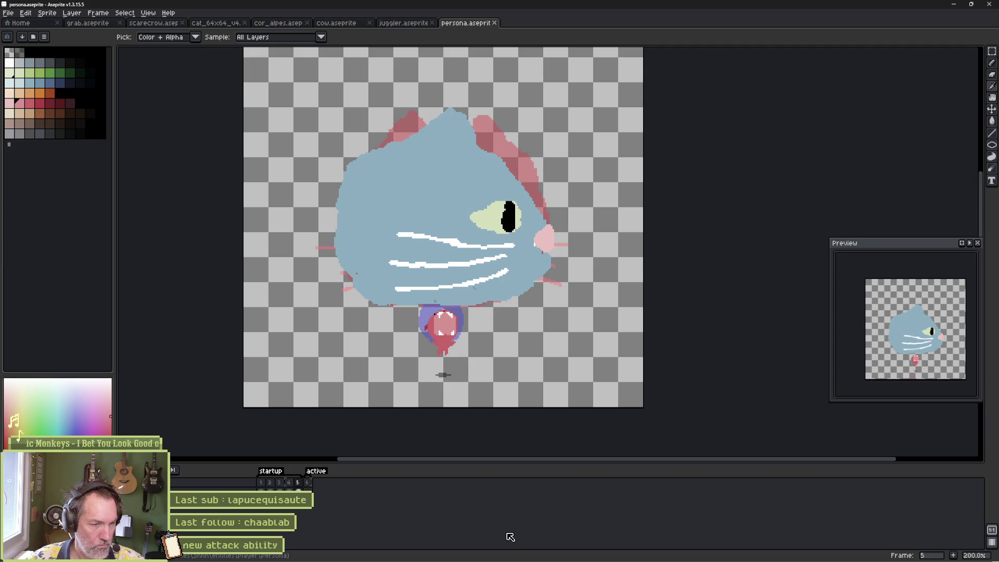
pyautogui.click(262, 483)
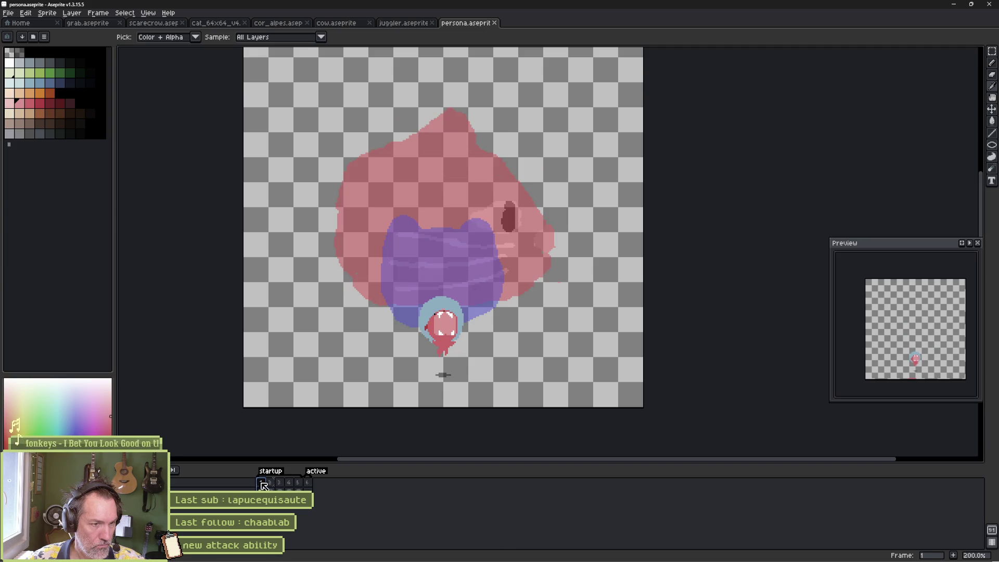
pyautogui.press('Return')
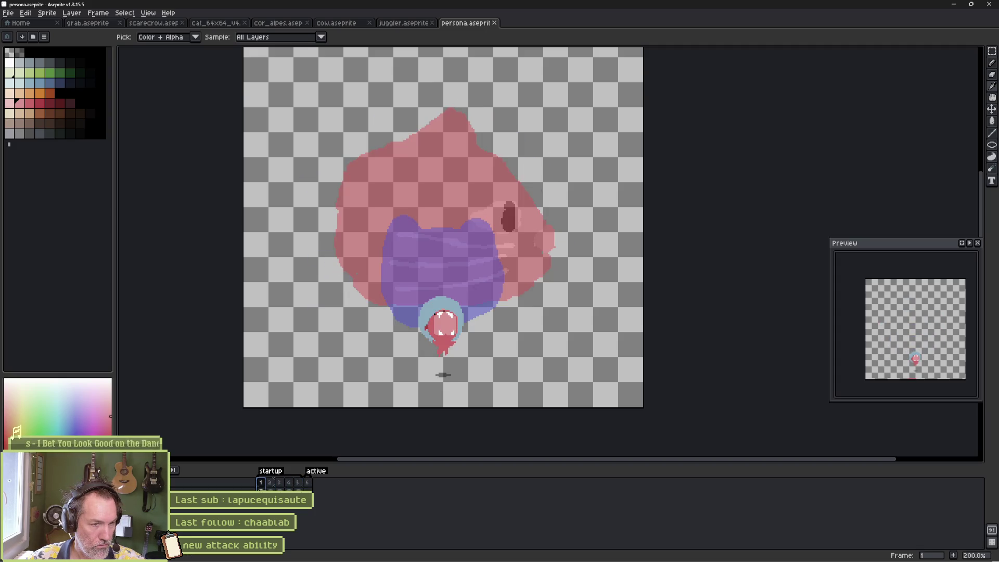
pyautogui.press('m')
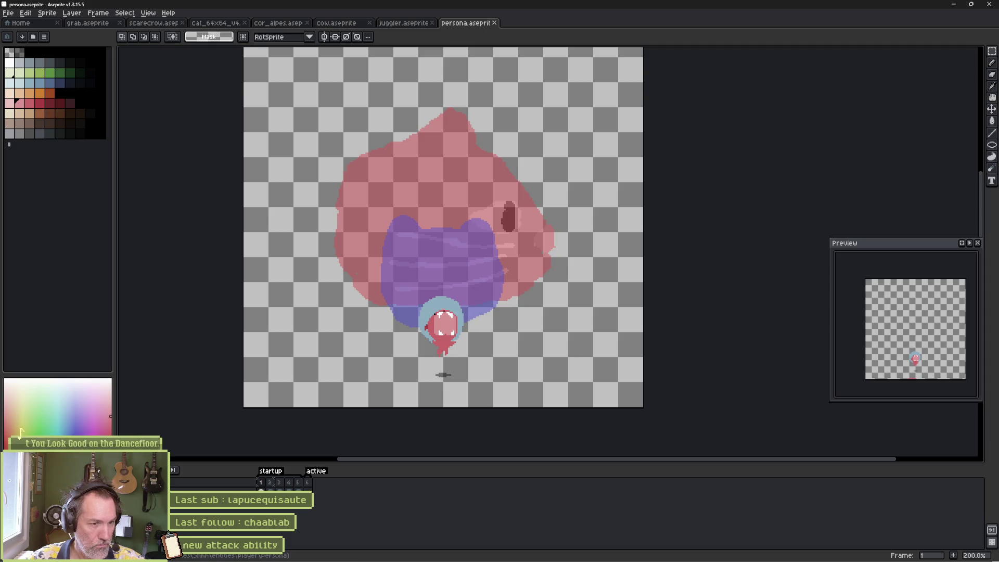
pyautogui.click(590, 555)
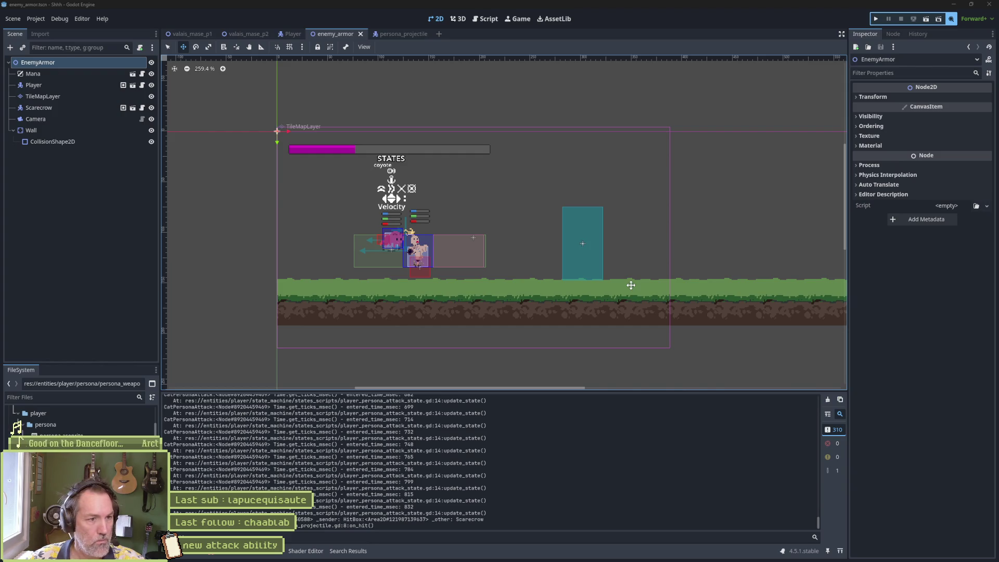
# Open Shhh.avi and frame-step with F and D to the giant cat attack
pyautogui.click(541, 334)
pyautogui.press('f')
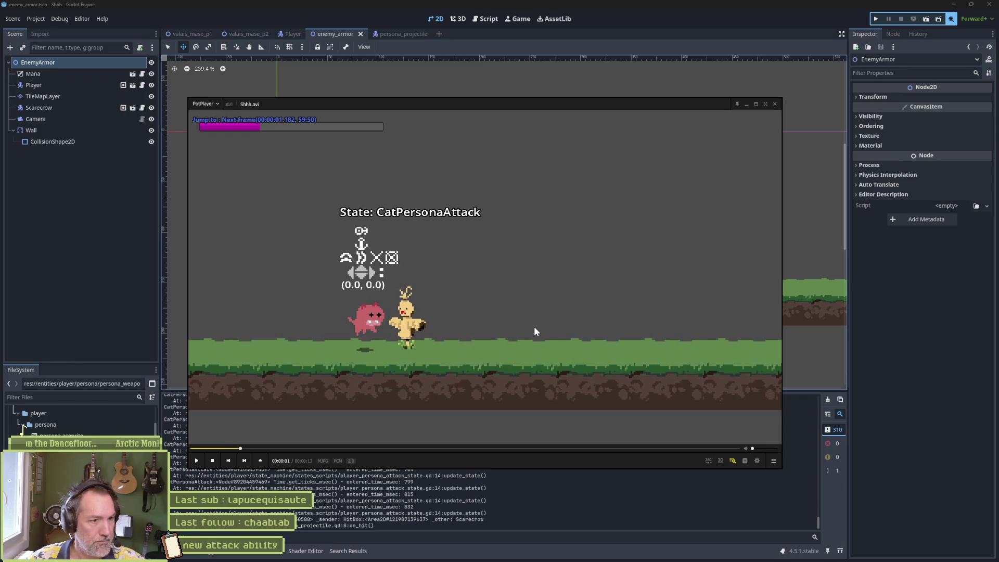
pyautogui.press('f')
pyautogui.press('f')
pyautogui.press('f')
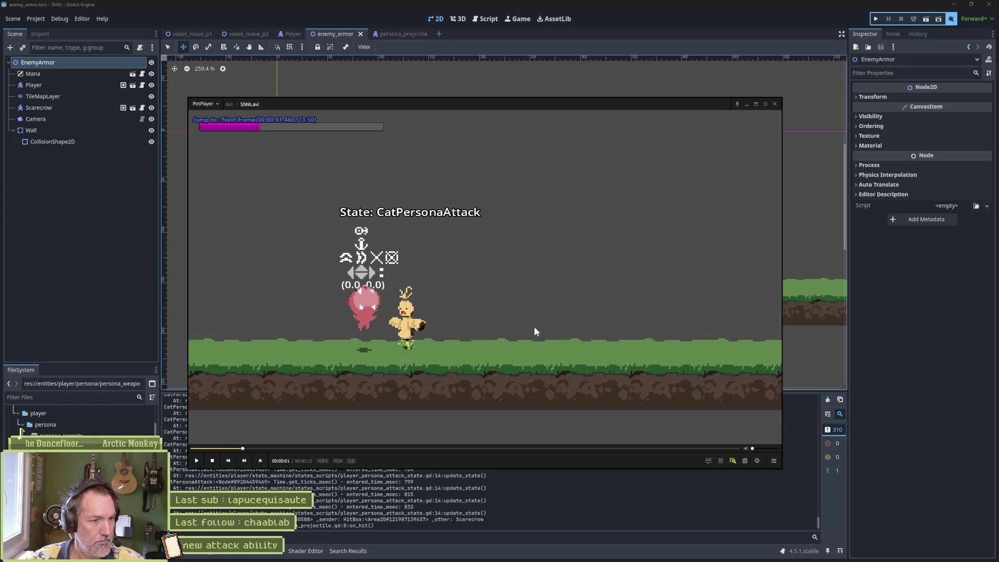
pyautogui.press('d')
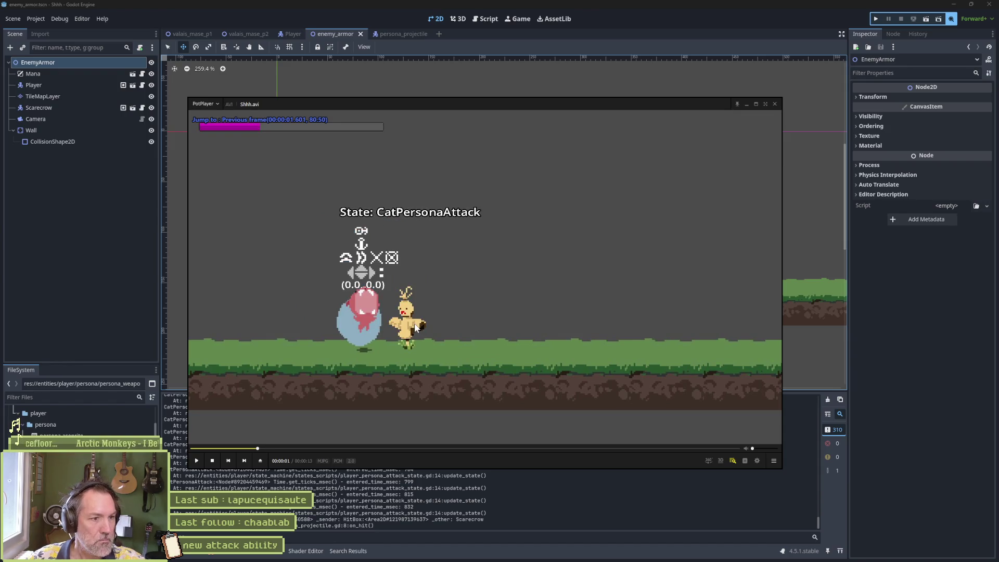
pyautogui.press('f')
pyautogui.press('f')
pyautogui.press('f')
pyautogui.press('f')
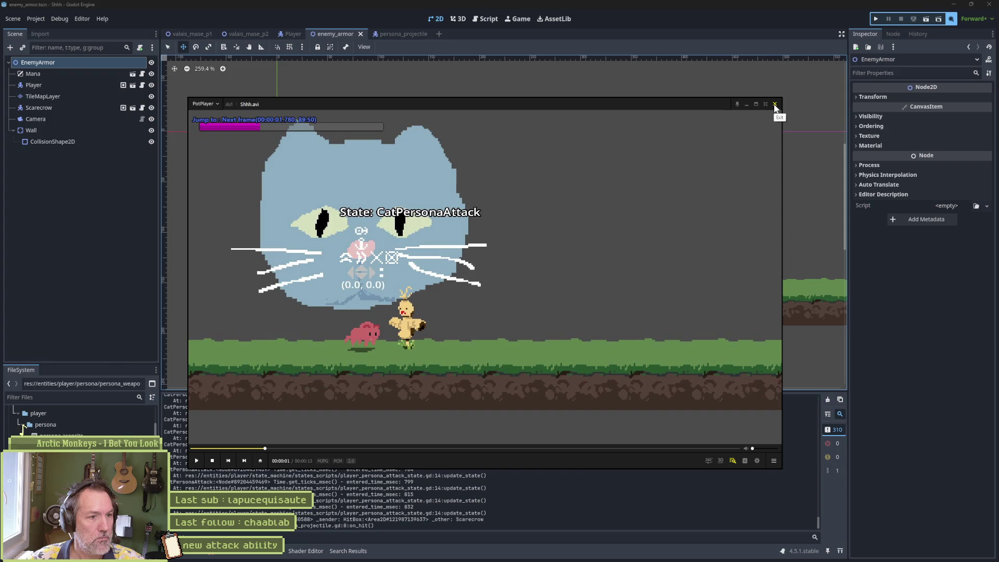
pyautogui.moveTo(563, 559)
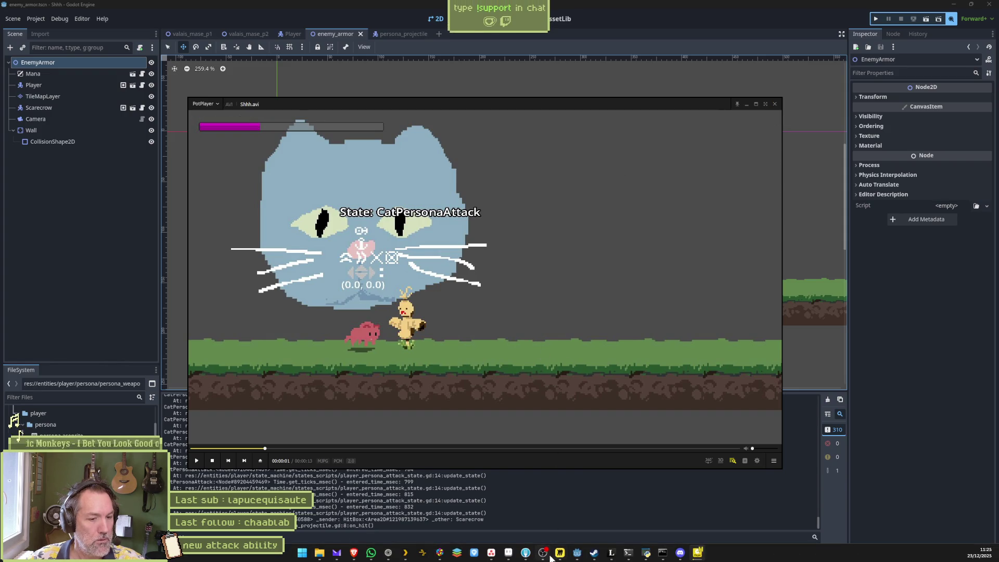
pyautogui.click(507, 556)
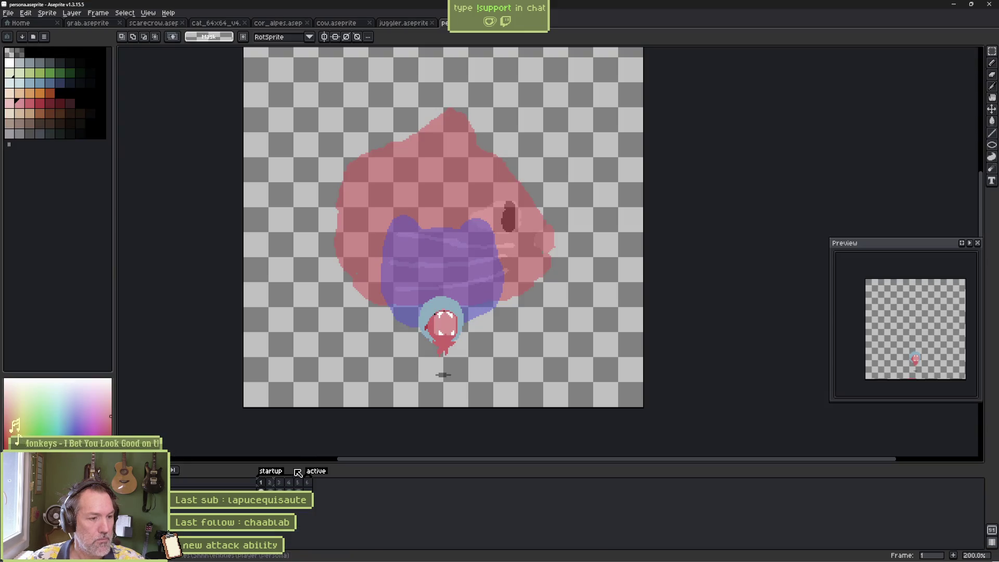
# Show persona's frame 2 in Aseprite, then close PotPlayer and return to Godot
pyautogui.press('v')
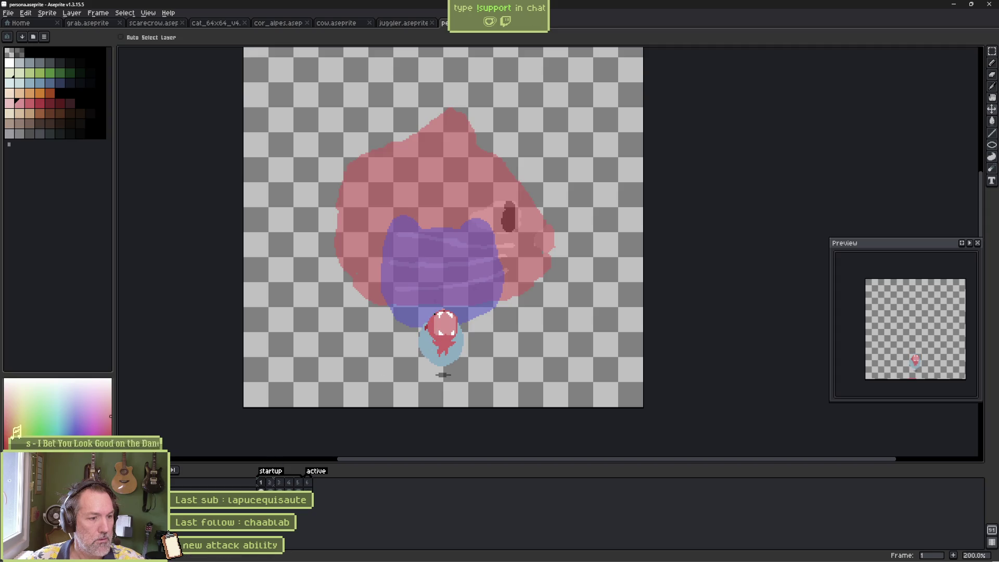
pyautogui.press('Right')
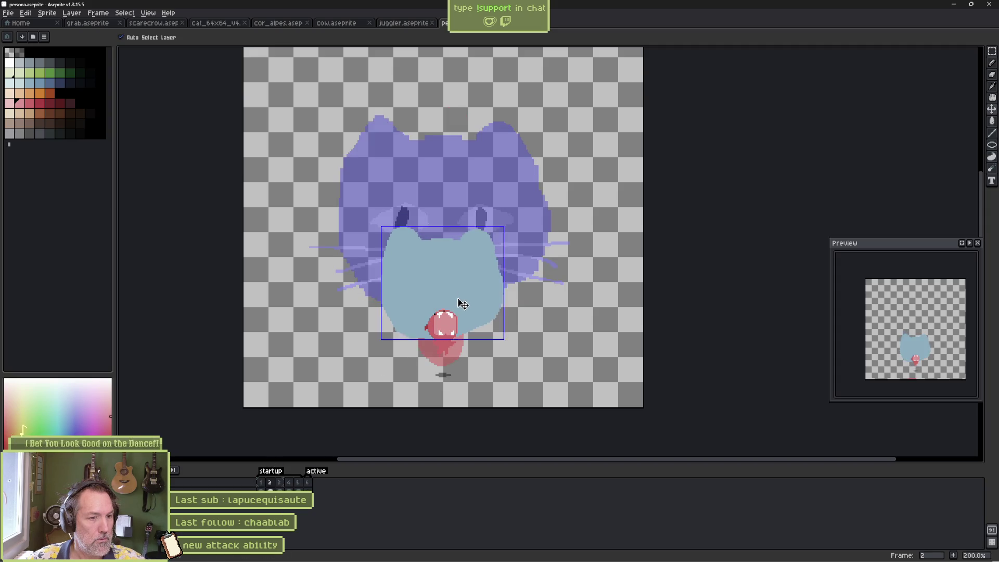
pyautogui.hotkey('alt', 'Tab')
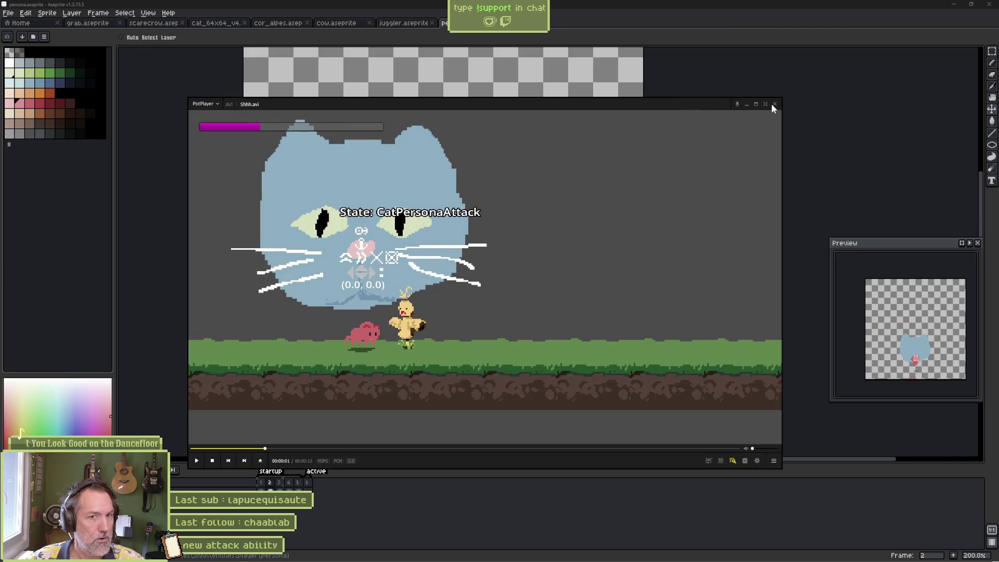
pyautogui.click(765, 105)
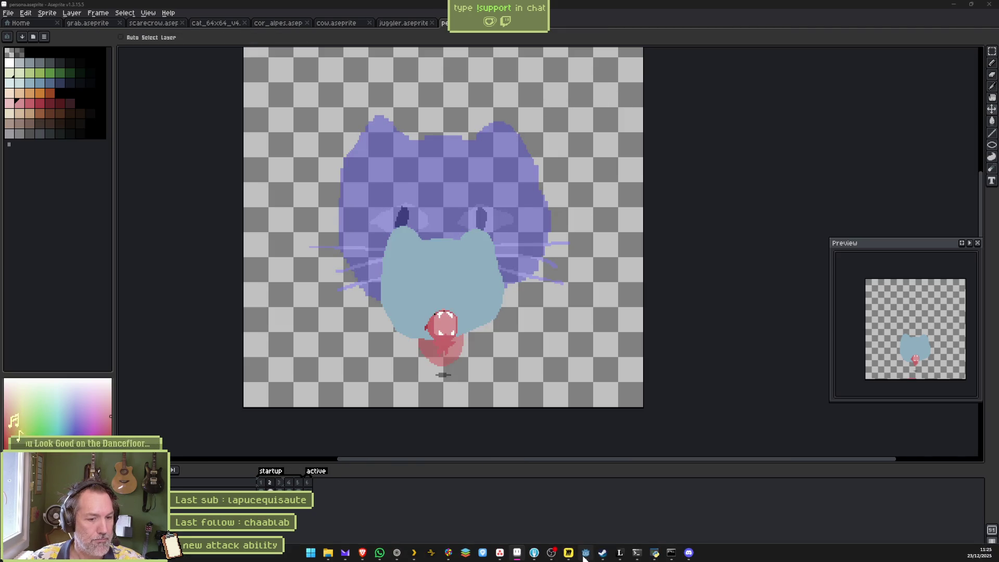
pyautogui.click(586, 555)
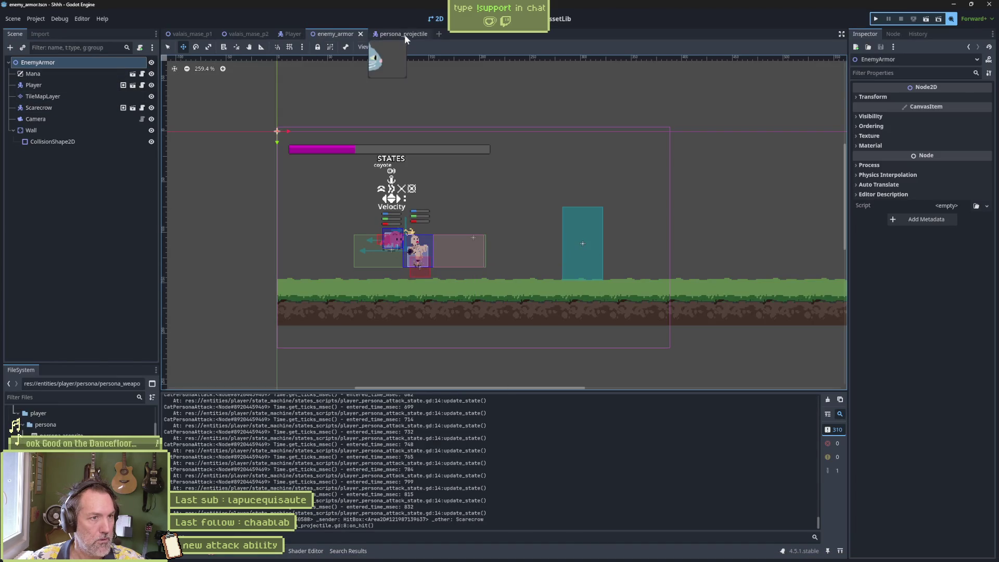
# Check persona_projectile's Sprite2D, then open player_persona_attack_state.gd in the Script editor
pyautogui.click(404, 36)
pyautogui.click(87, 95)
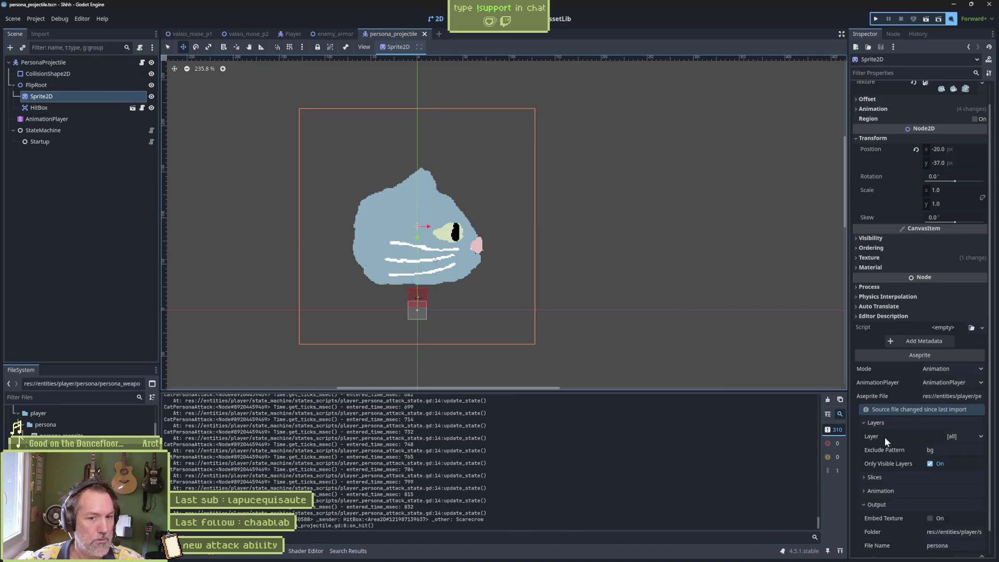
pyautogui.scroll(-2, 880, 433)
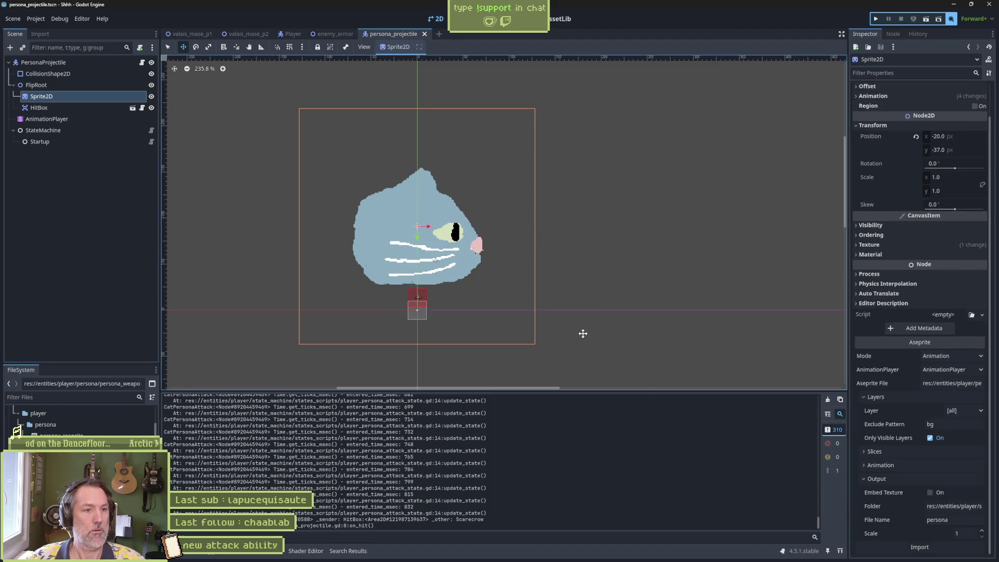
pyautogui.click(333, 35)
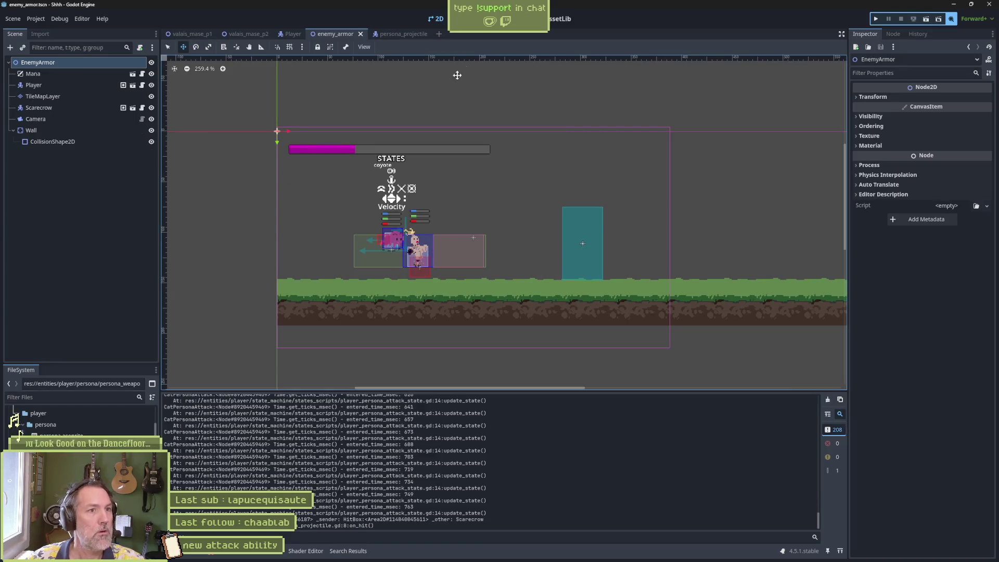
pyautogui.click(489, 19)
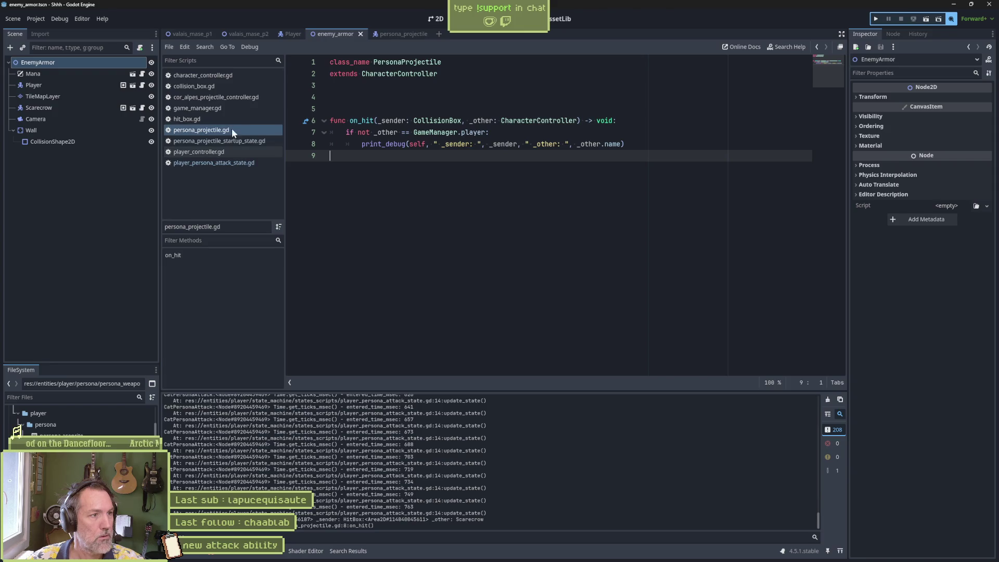
pyautogui.click(211, 163)
# Delete the print_debug line 14 from update_state and save the script
pyautogui.click(465, 214)
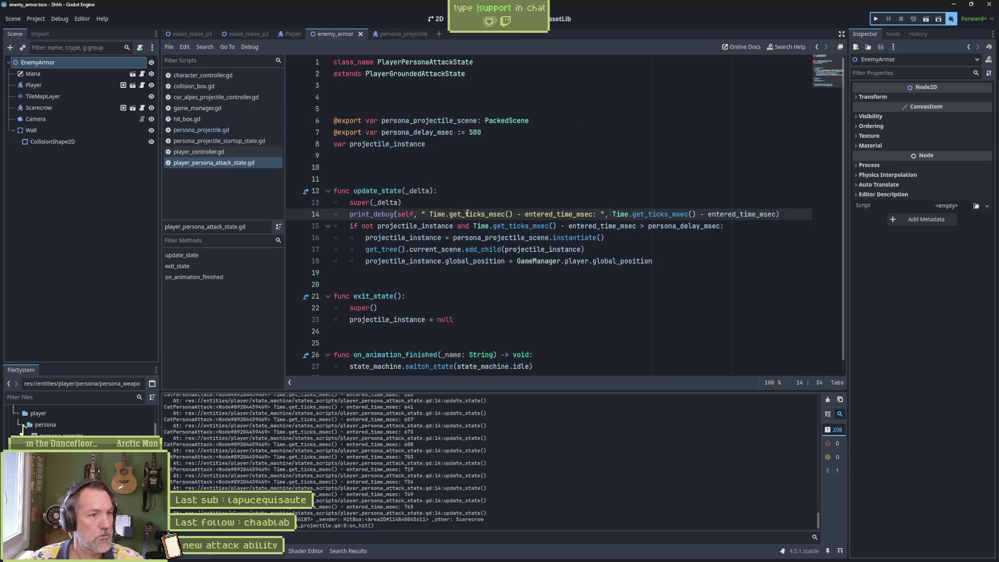
pyautogui.hotkey('ctrl', 'x')
pyautogui.hotkey('ctrl', 's')
pyautogui.press('Up')
pyautogui.press('End')
pyautogui.press('Return')
pyautogui.hotkey('ctrl', 's')
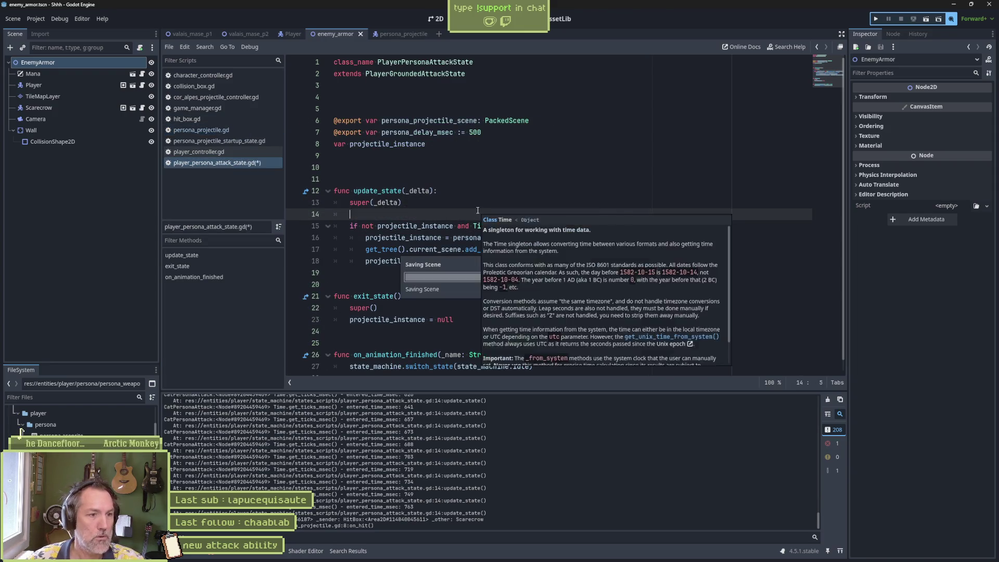
# Fold all functions in the script and run the enemy_armor test scene
pyautogui.scroll(-1, 520, 299)
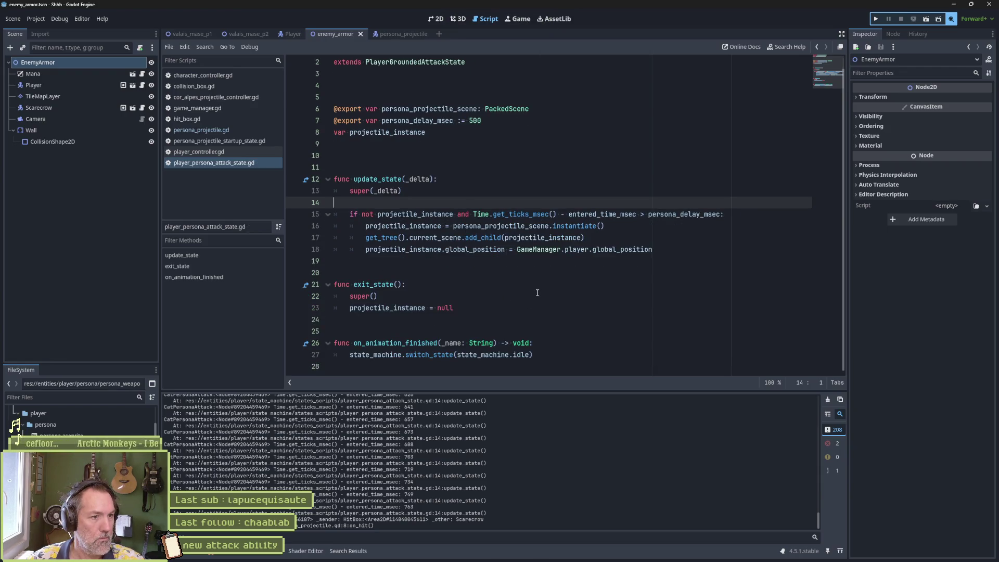
pyautogui.hotkey('ctrl', 'alt', 'f')
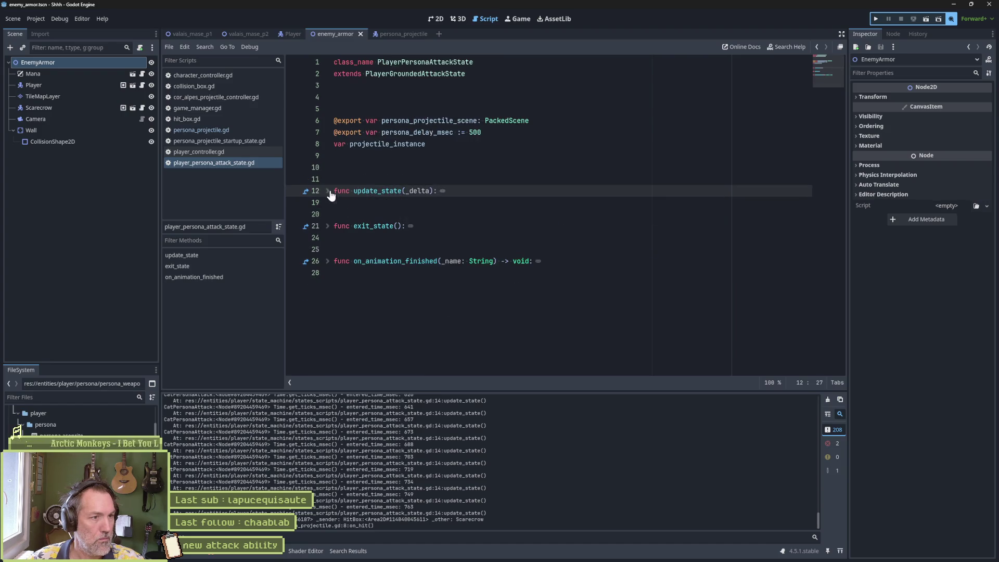
pyautogui.click(327, 226)
pyautogui.click(327, 226)
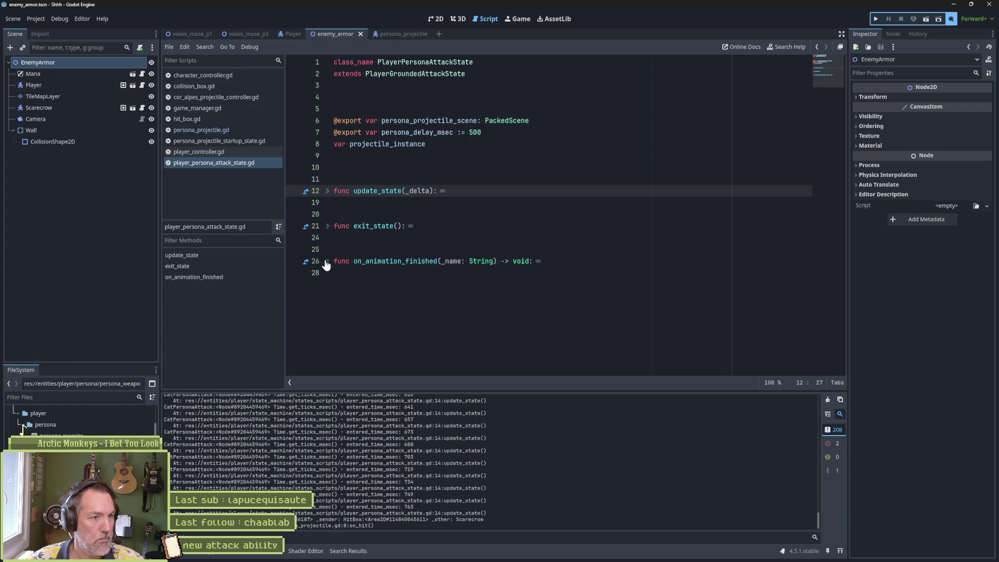
pyautogui.click(409, 212)
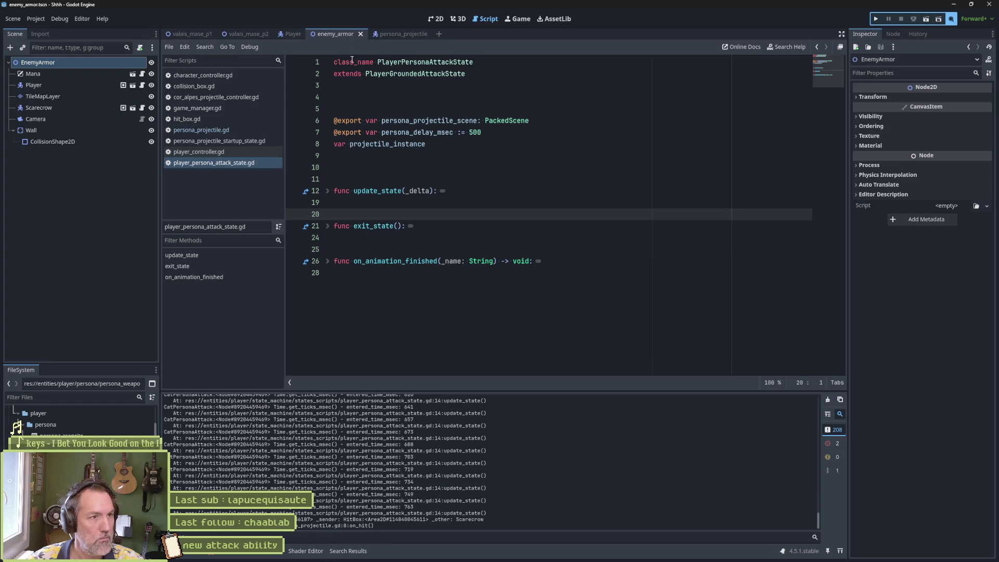
pyautogui.press('F6')
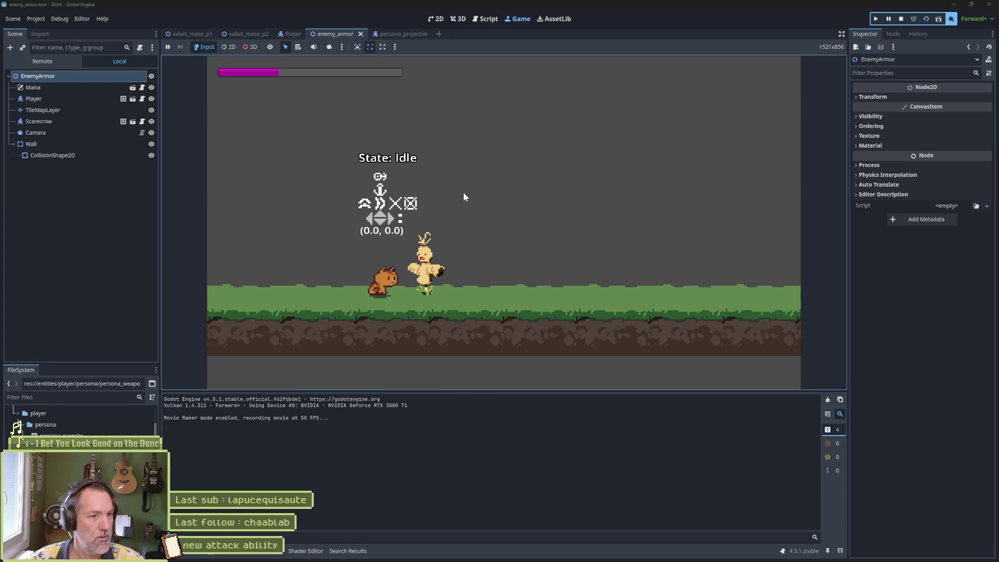
# Fire the cat persona attack twice in the game view, then stop the game
pyautogui.click(463, 192)
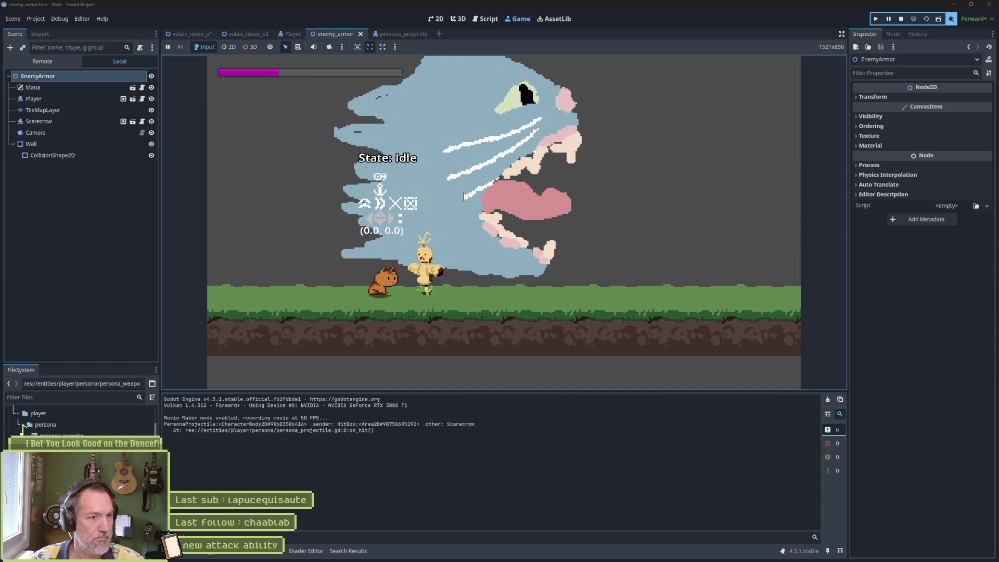
pyautogui.click(464, 194)
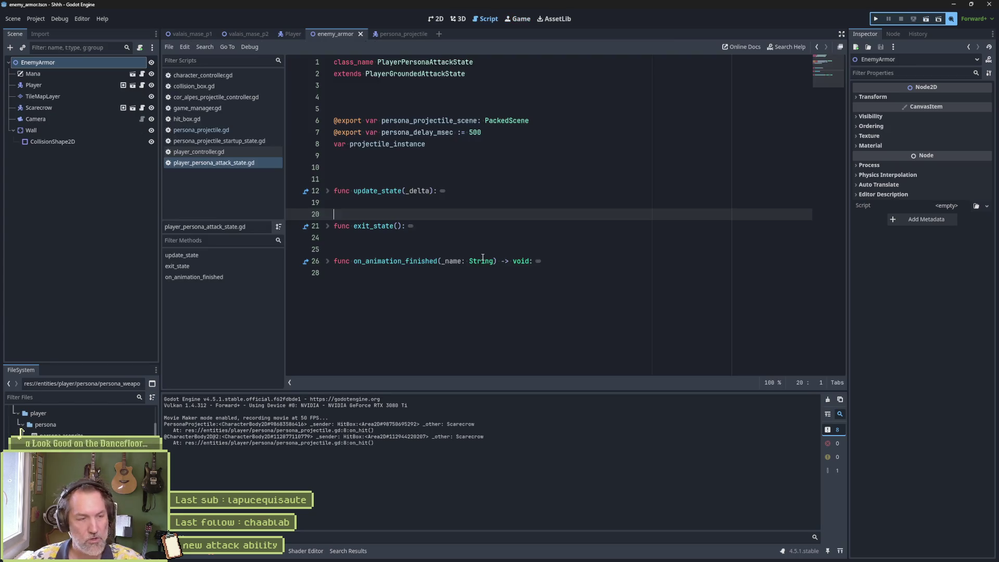
pyautogui.press('F8')
pyautogui.click(518, 554)
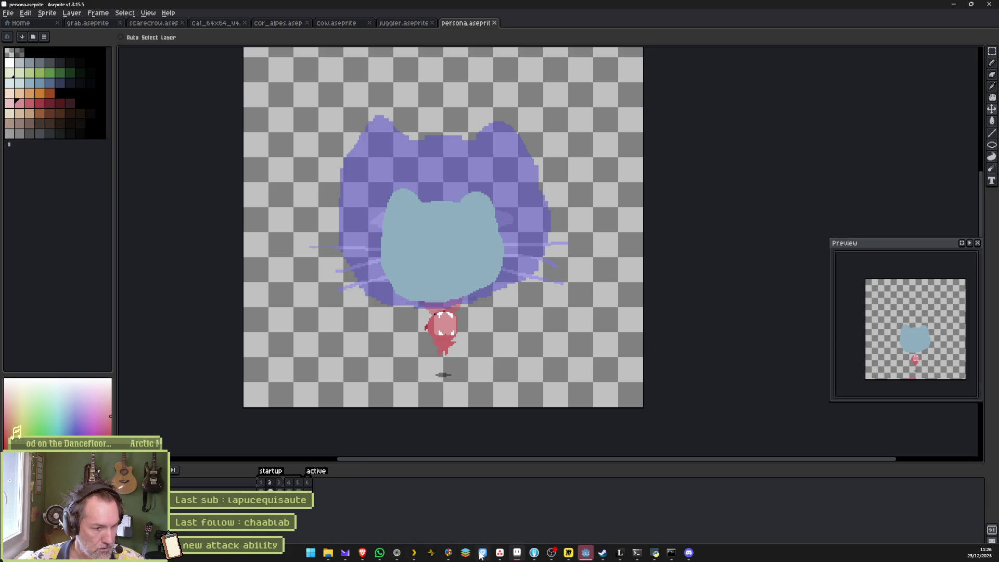
# On frame 6, lasso the cat's lower jaw, rotate it about -21° and shift it down
pyautogui.click(307, 482)
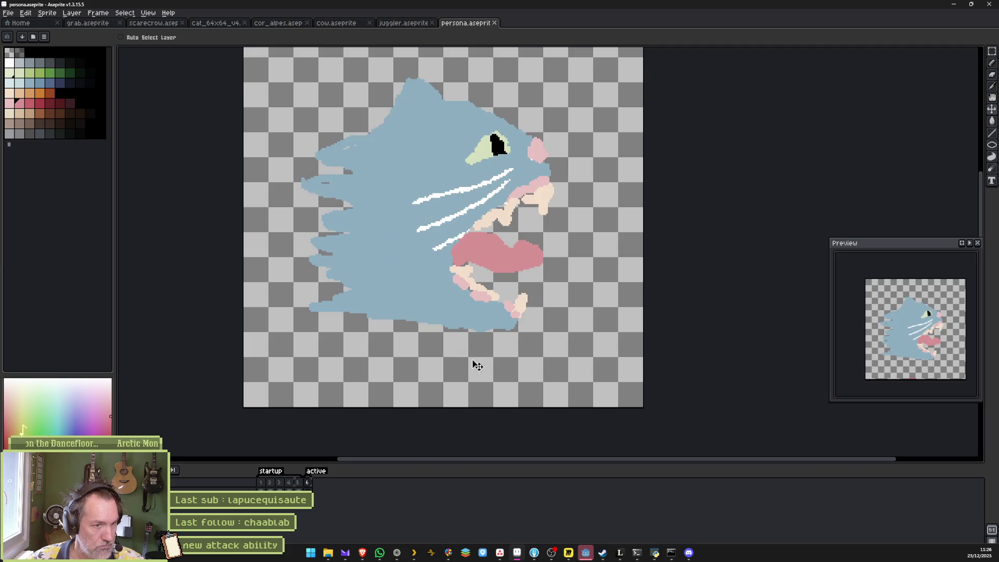
pyautogui.press('m')
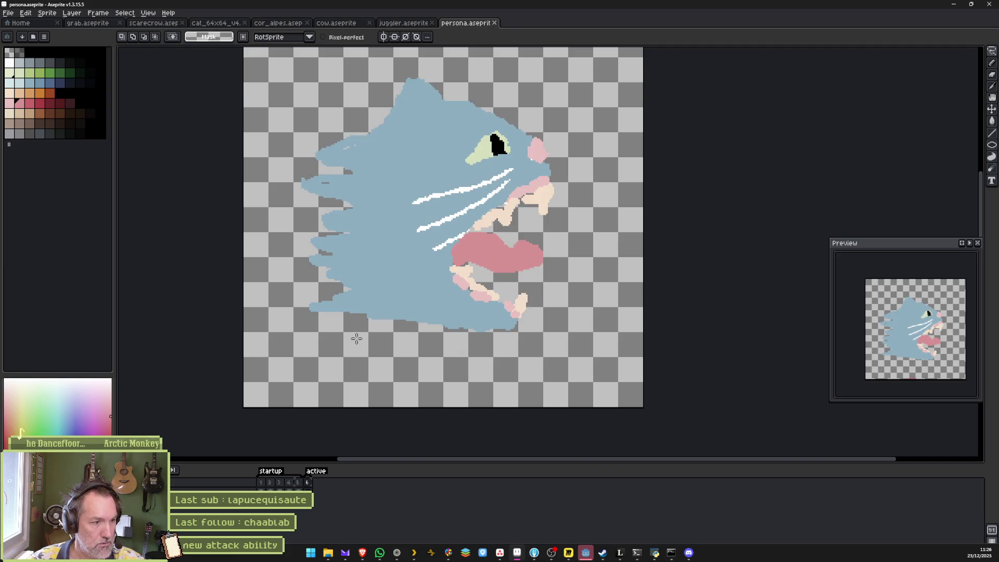
pyautogui.moveTo(360, 318)
pyautogui.mouseDown()
pyautogui.moveTo(439, 264)
pyautogui.moveTo(558, 302)
pyautogui.moveTo(396, 348)
pyautogui.moveTo(357, 318)
pyautogui.mouseUp()
pyautogui.moveTo(569, 369)
pyautogui.mouseDown()
pyautogui.moveTo(562, 397)
pyautogui.moveTo(542, 408)
pyautogui.mouseUp()
pyautogui.moveTo(493, 319); pyautogui.dragTo(487, 350)
pyautogui.hotkey('ctrl', 'd')
# Paint the gap below the mouth blue and save the persona sprite
pyautogui.press('b')
pyautogui.moveTo(442, 265); pyautogui.dragTo(389, 276)
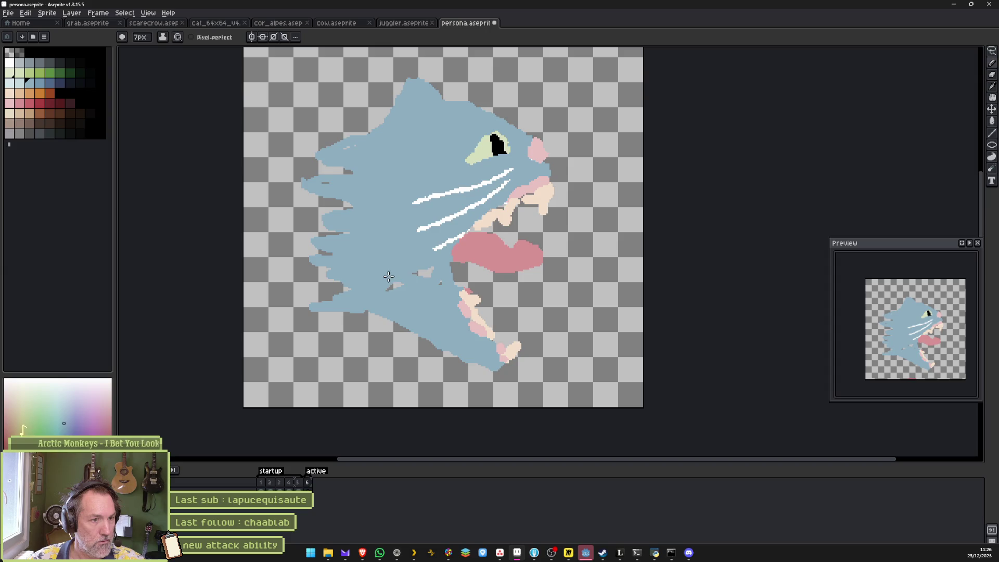
pyautogui.hotkey('ctrl', 'a')
pyautogui.hotkey('ctrl', 'c')
pyautogui.hotkey('alt', 'Tab')
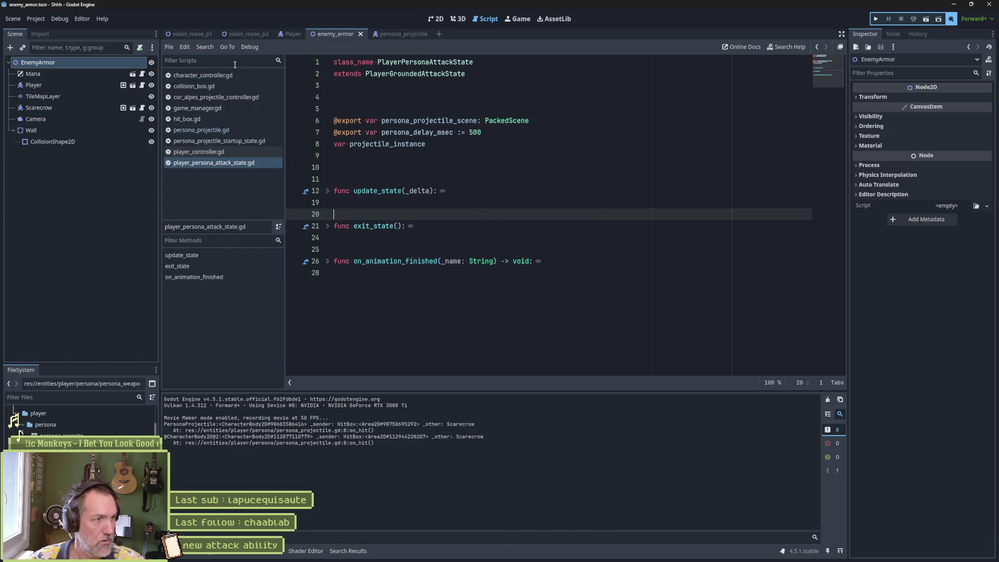
# Reimport the updated Aseprite persona sprite in persona_projectile, then run the enemy_armor scene
pyautogui.click(401, 34)
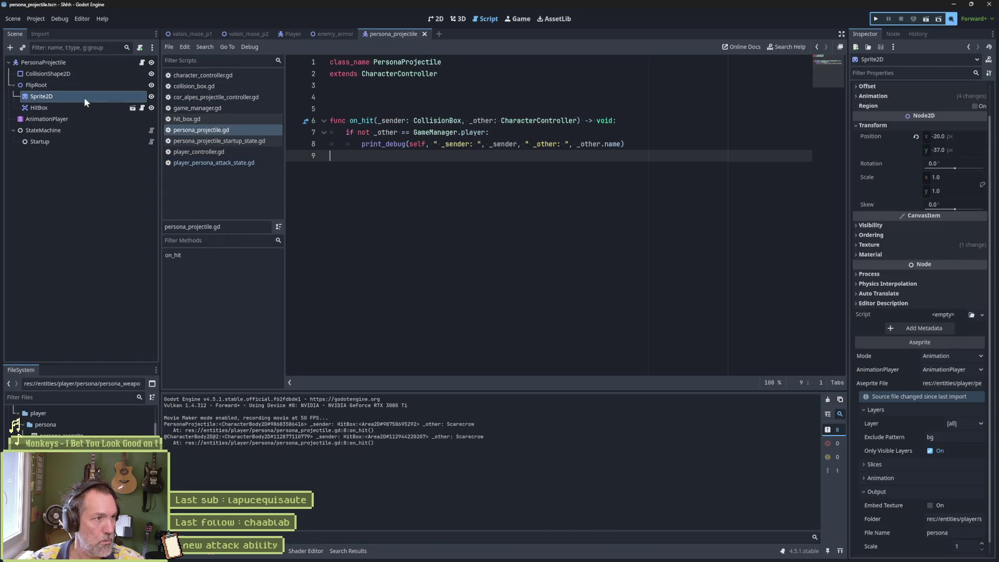
pyautogui.click(435, 19)
pyautogui.scroll(-1, 920, 492)
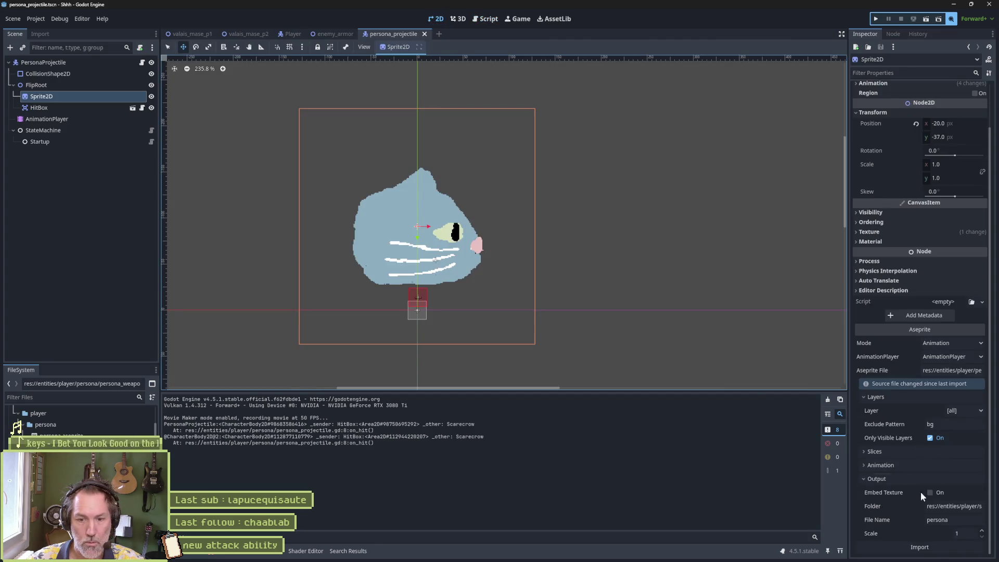
pyautogui.click(938, 544)
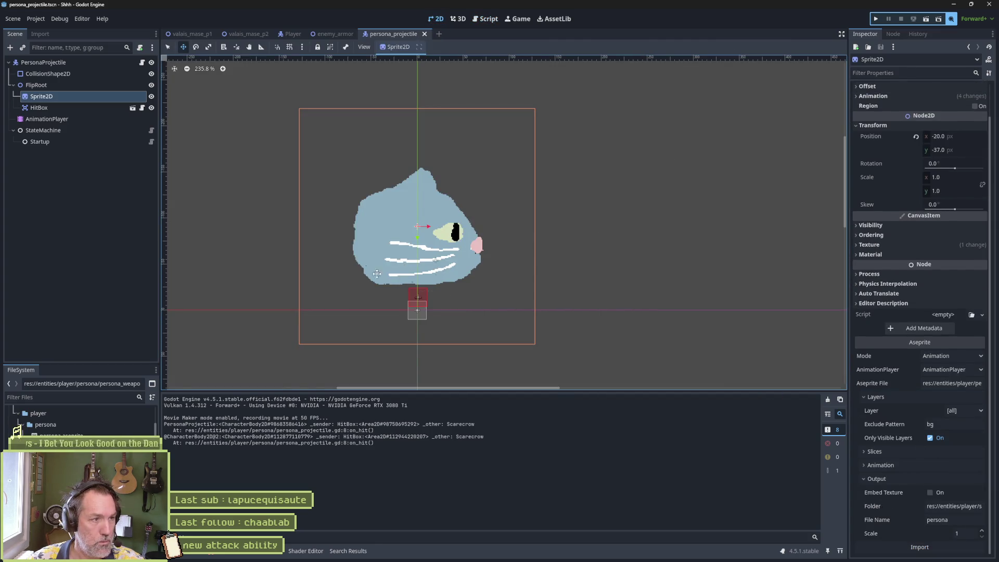
pyautogui.click(333, 34)
pyautogui.press('F6')
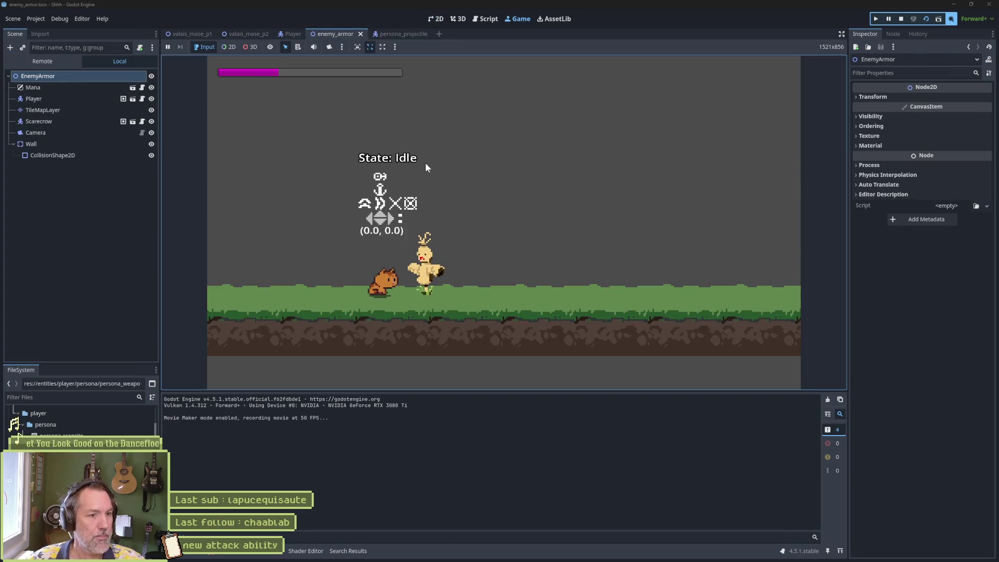
# Fire the persona attack in enemy_armor, rerun the test once, then stop and open valais_mase_p2
pyautogui.click(425, 163)
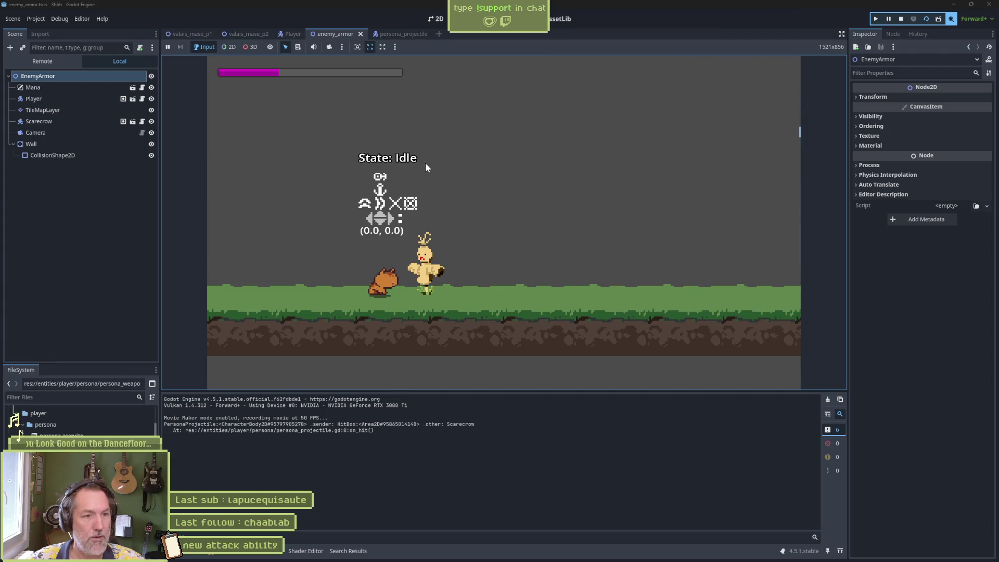
pyautogui.press('F8')
pyautogui.press('F6')
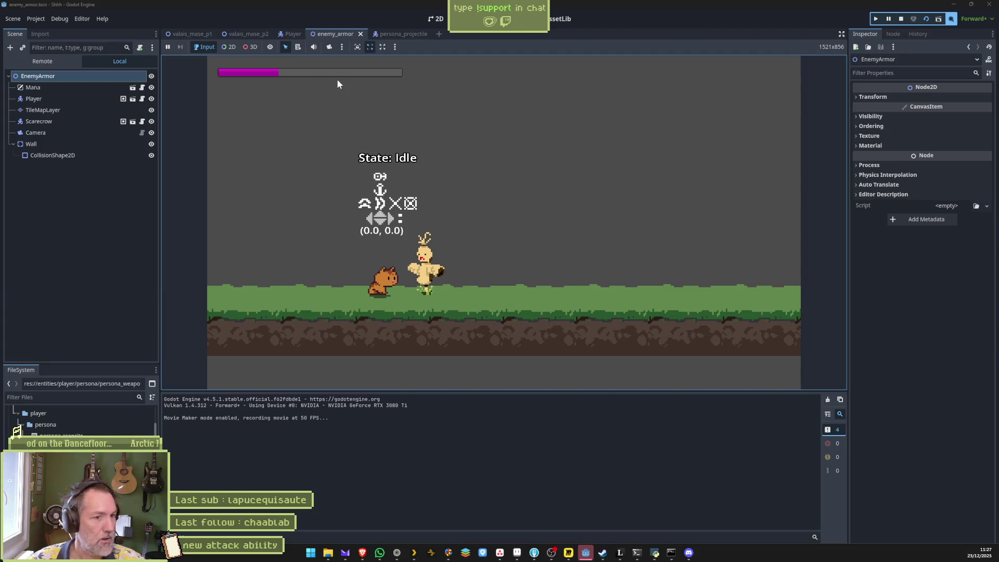
pyautogui.press('F8')
pyautogui.click(247, 33)
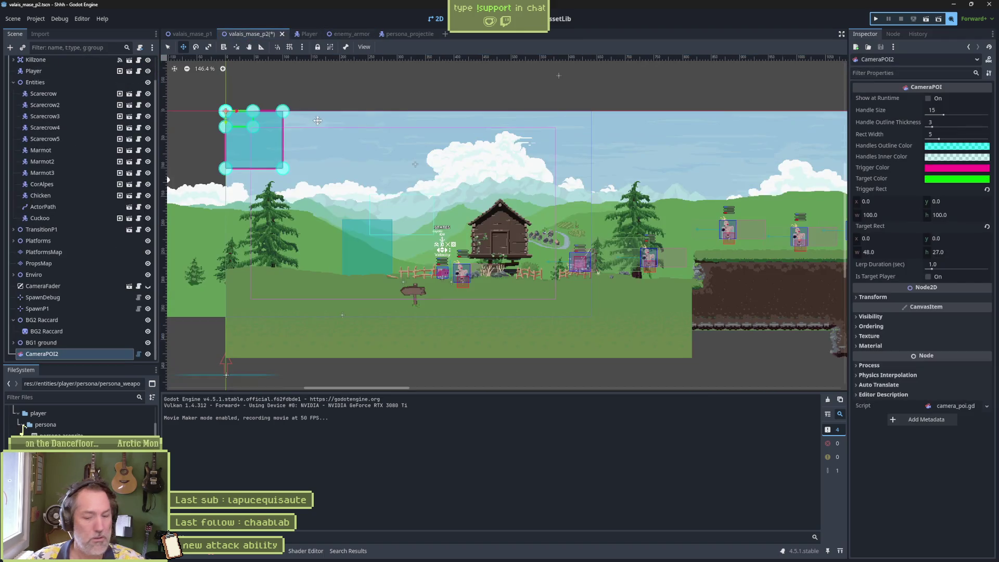
# Run valais_mase_p2 past the breakpoint, attack the marmot, dash and walk left, then stop
pyautogui.press('F6')
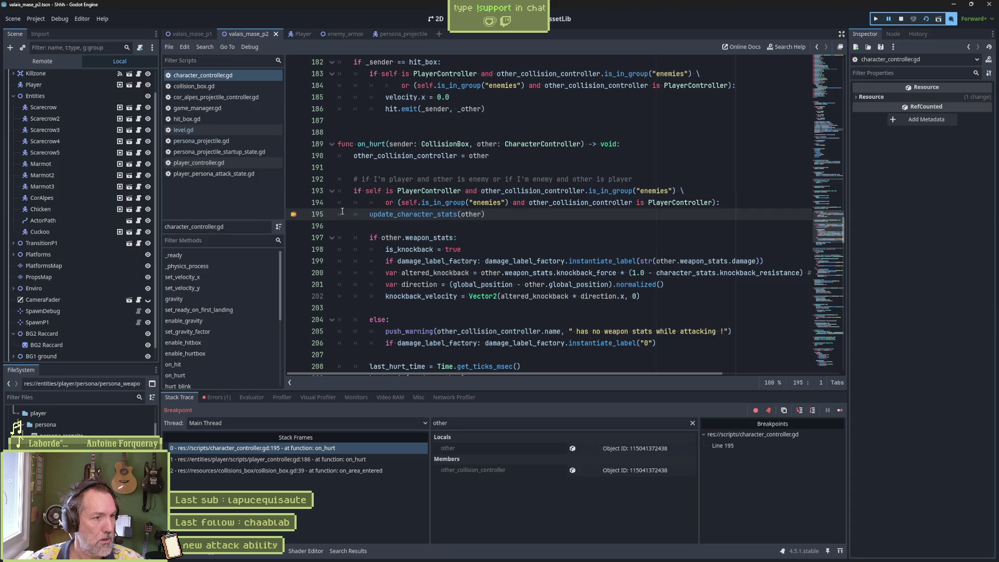
pyautogui.click(840, 410)
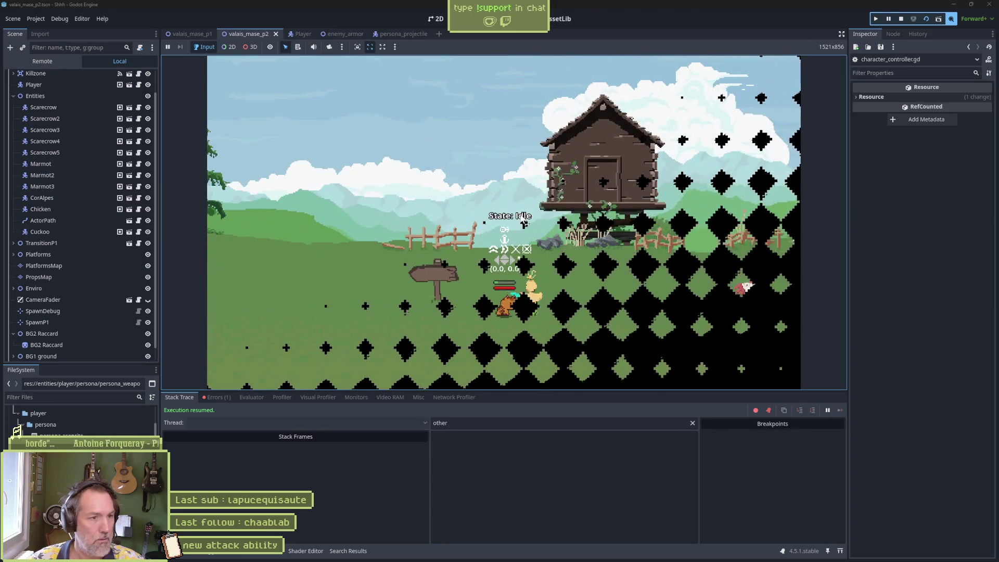
pyautogui.click(523, 222)
pyautogui.press('shift')
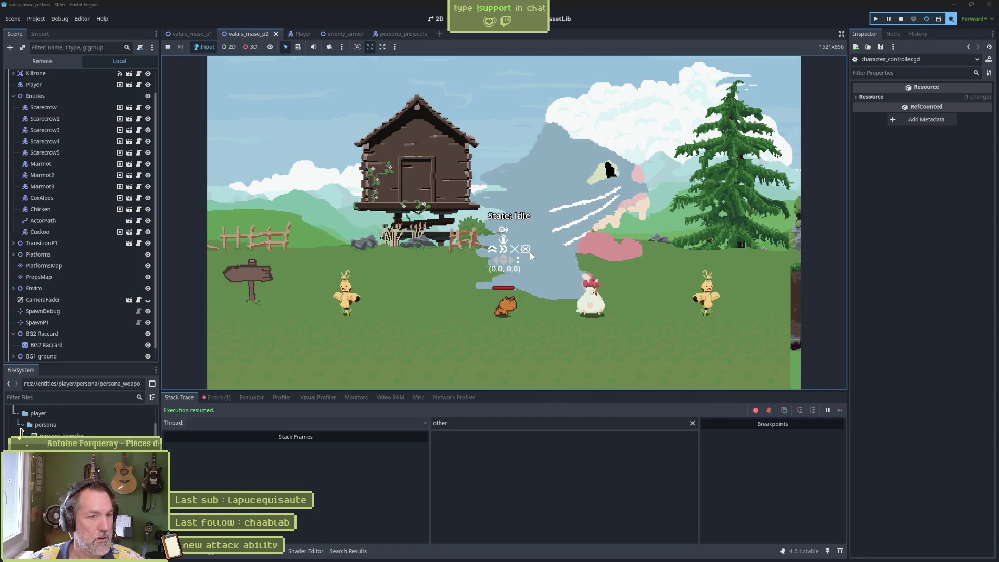
pyautogui.press('Left')
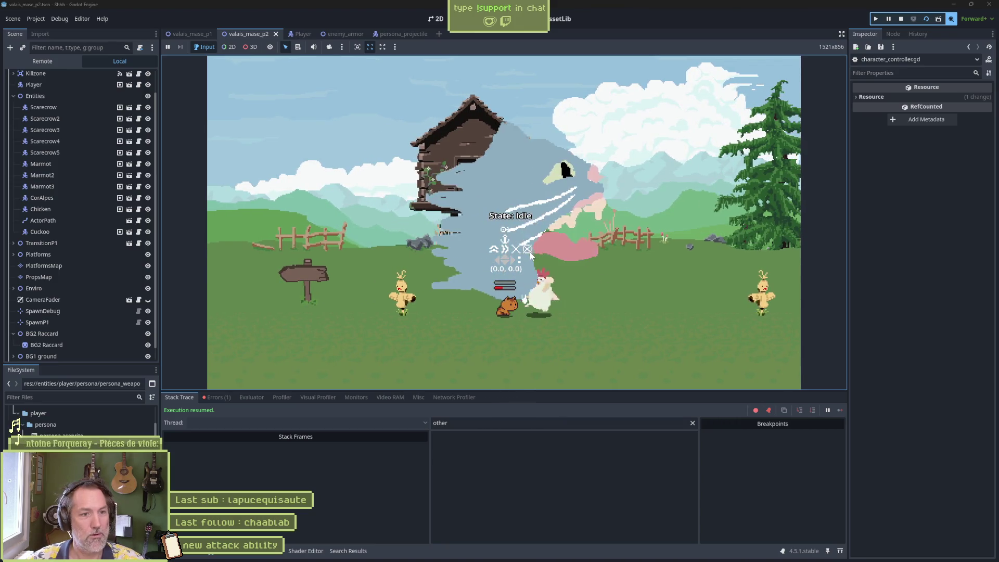
pyautogui.press('F8')
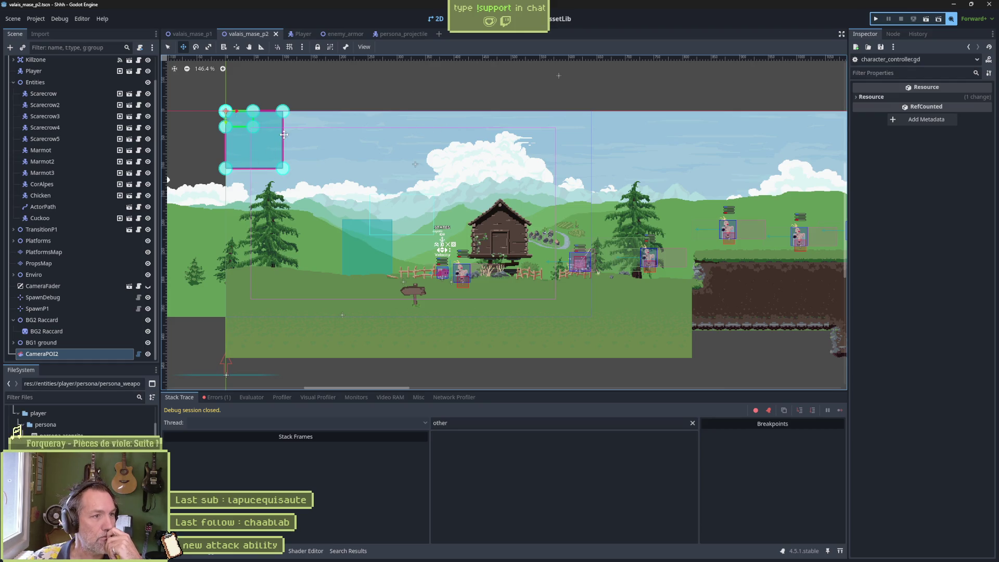
pyautogui.click(410, 36)
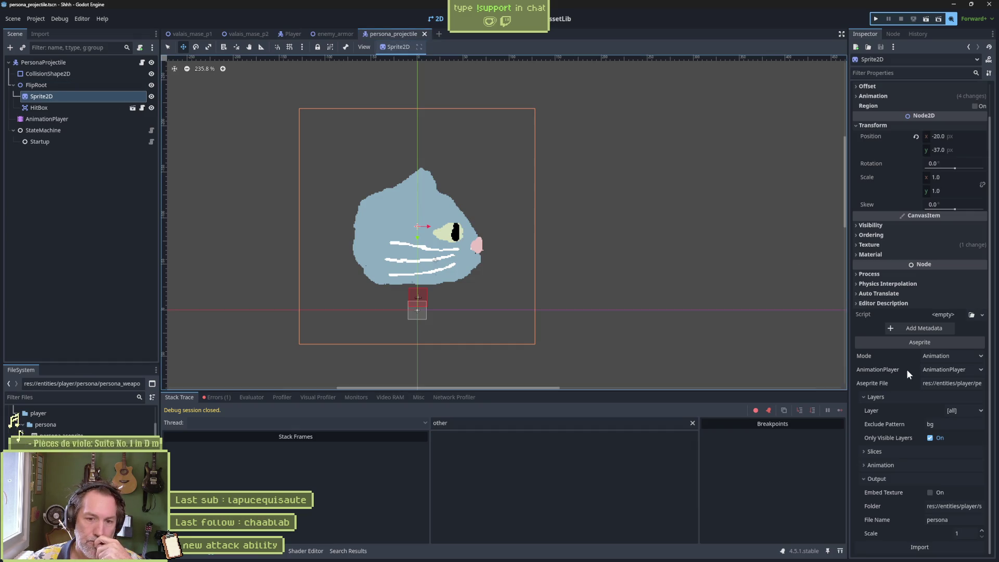
# Set the projectile Sprite2D's Z Index to 5, save, and run valais_mase_p2
pyautogui.click(872, 235)
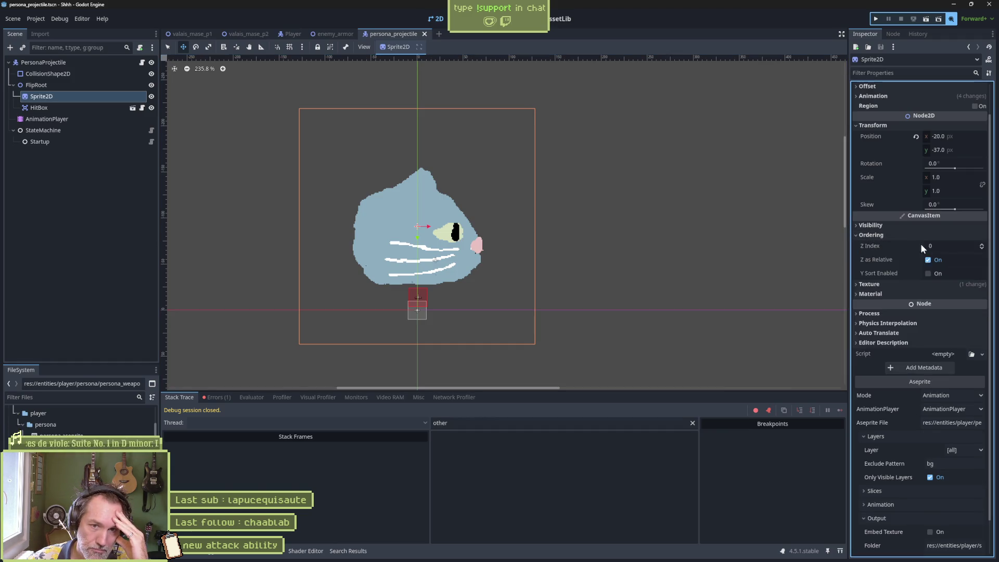
pyautogui.click(982, 245)
pyautogui.click(982, 245)
pyautogui.click(982, 245)
pyautogui.click(982, 245)
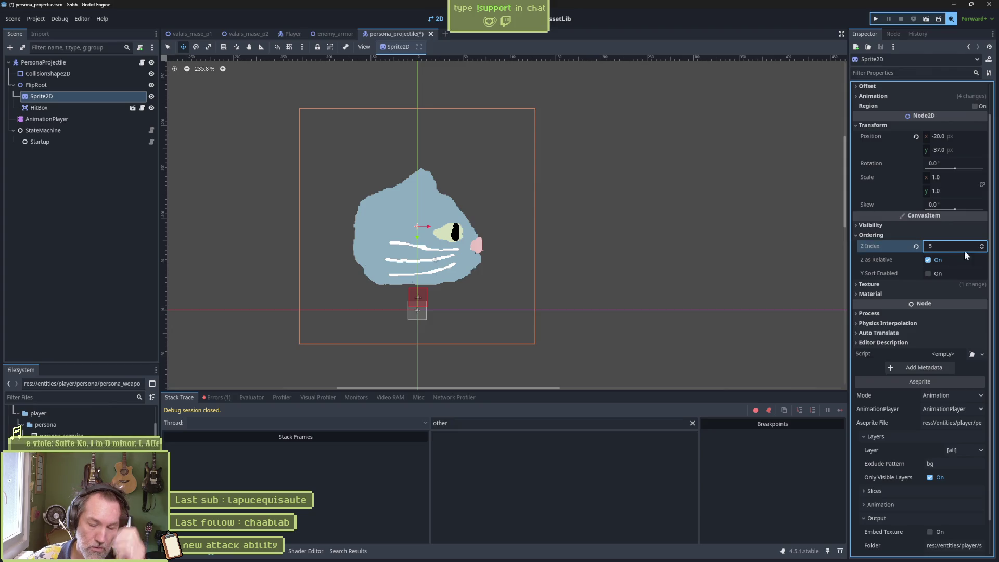
pyautogui.hotkey('ctrl', 's')
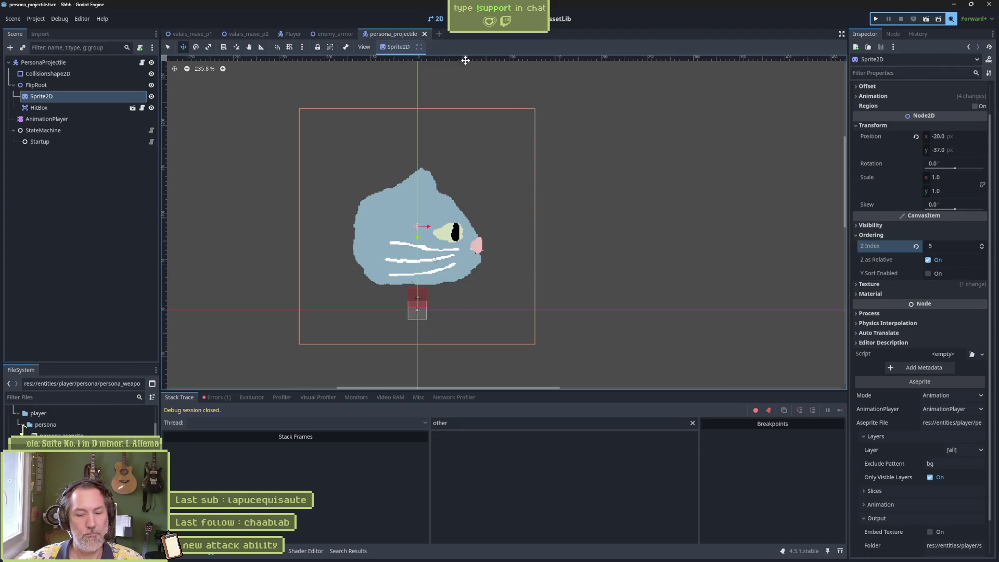
pyautogui.click(244, 34)
pyautogui.press('F6')
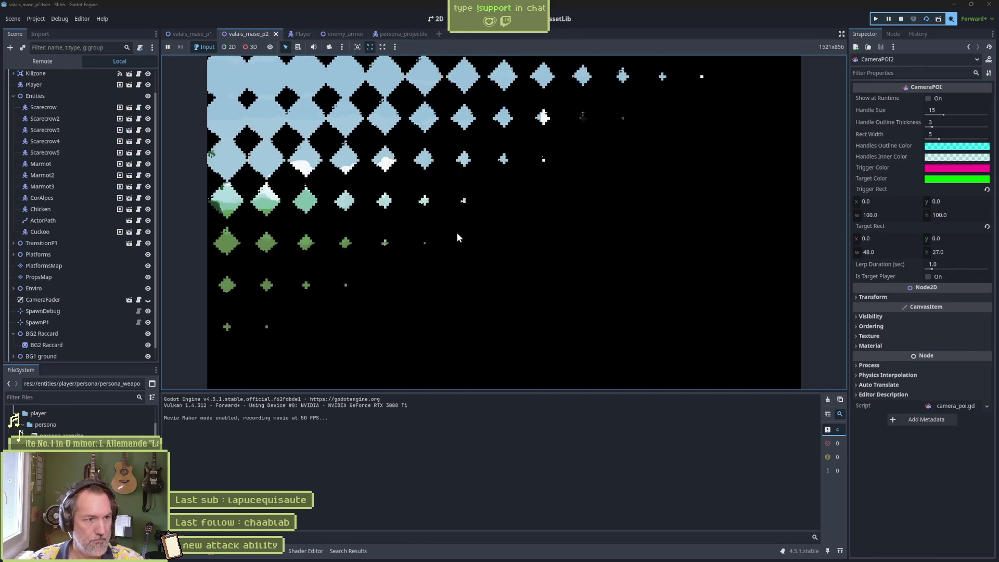
# Fire the cat projectile at the scarecrow and chicken, stop the game, and run it again
pyautogui.click(457, 232)
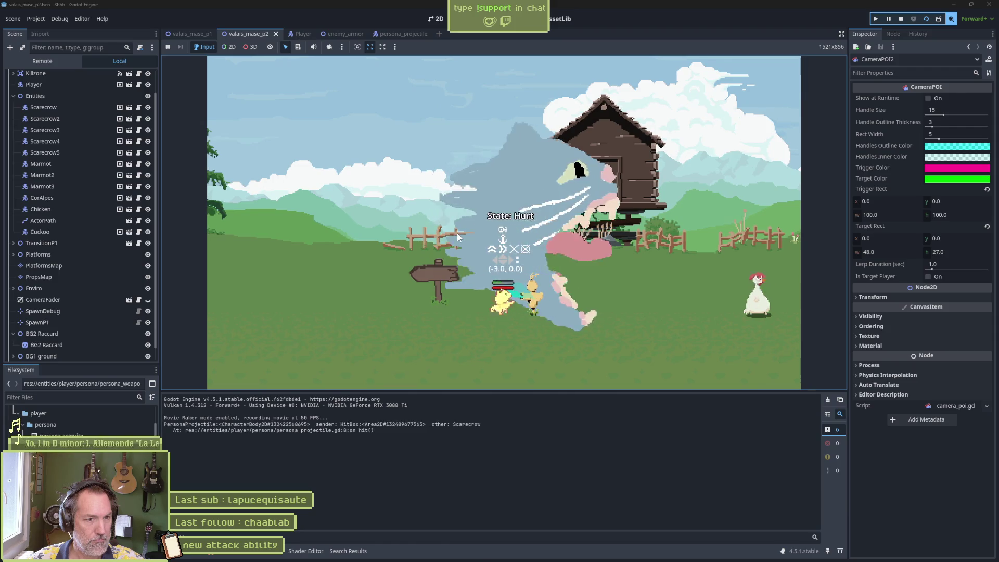
pyautogui.press('F8')
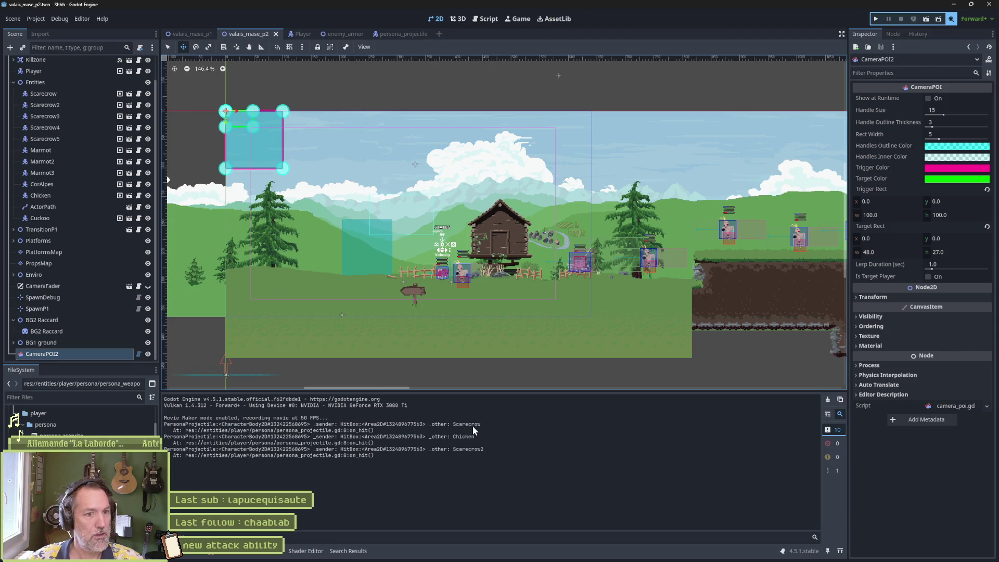
pyautogui.press('F5')
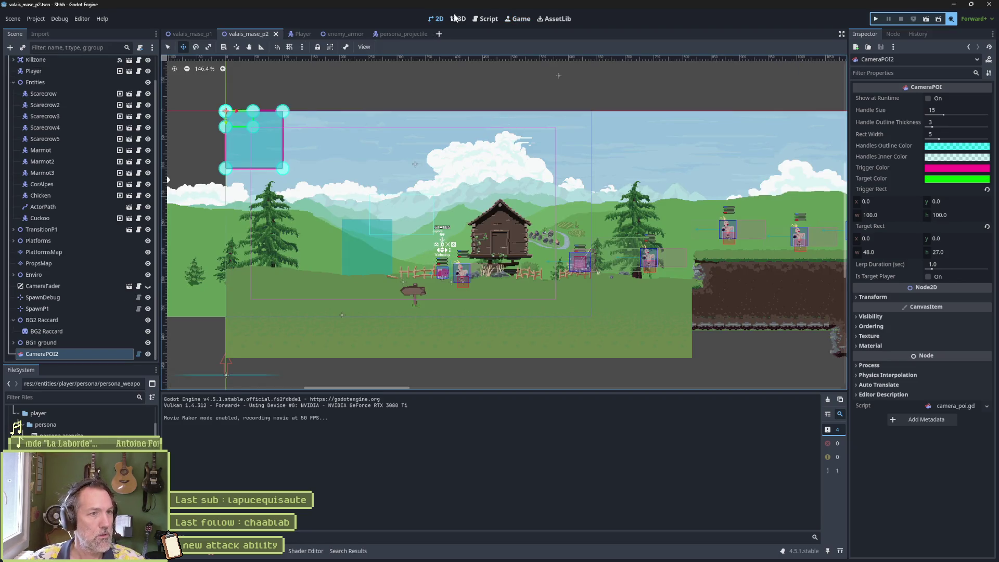
# Stop the game, open persona_projectile and expand the Sprite2D's Visibility properties
pyautogui.press('F8')
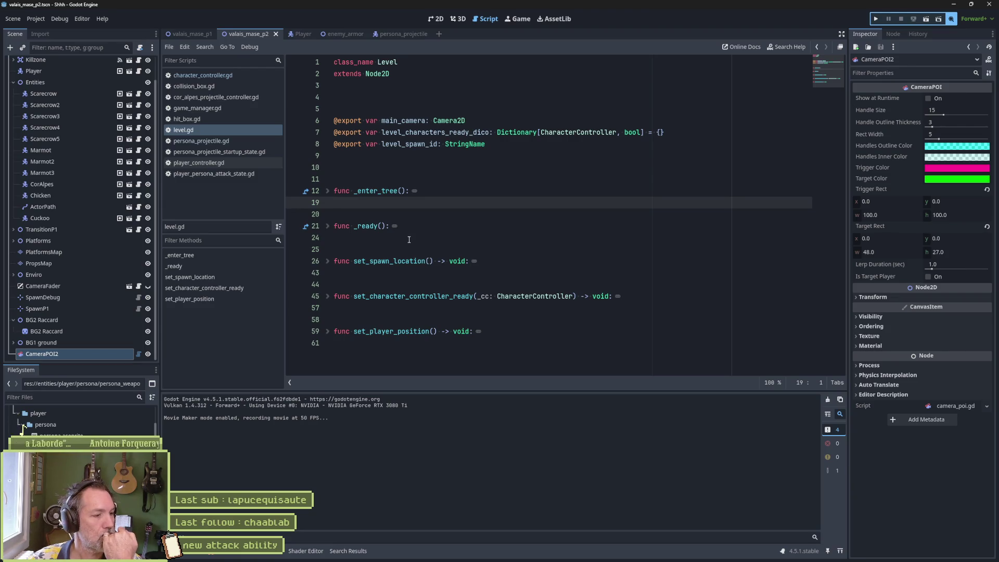
pyautogui.click(350, 33)
pyautogui.click(401, 33)
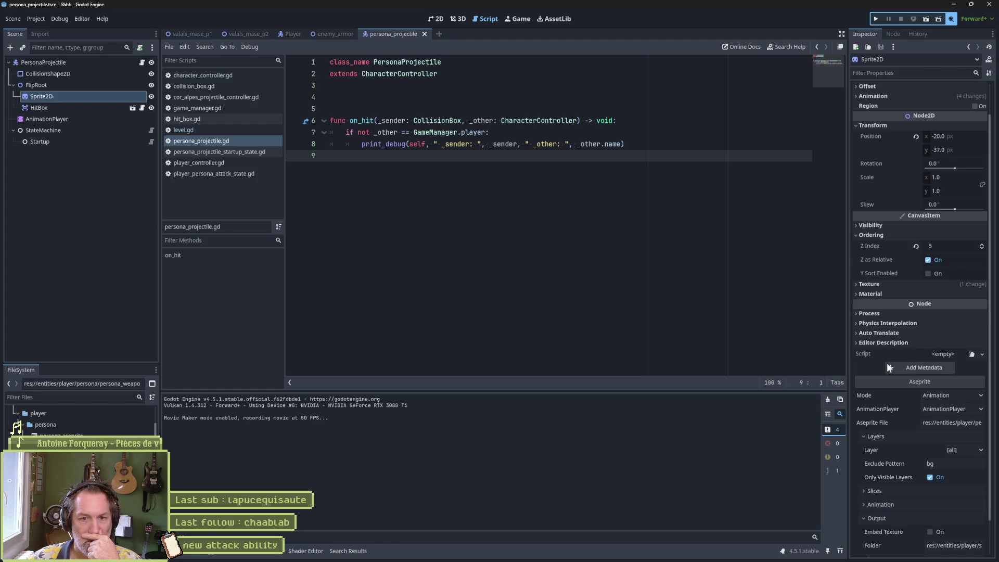
pyautogui.click(905, 227)
pyautogui.click(939, 253)
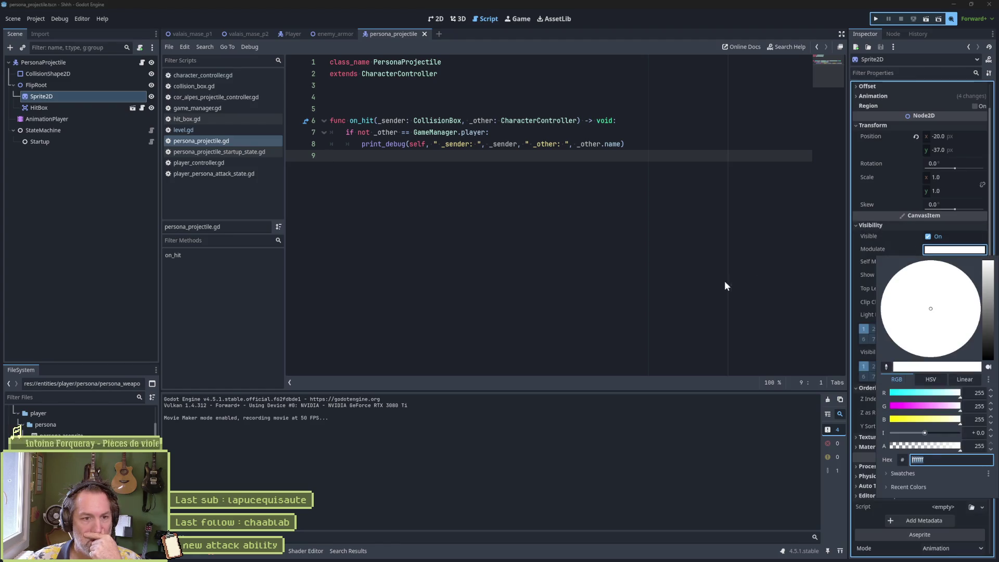
pyautogui.click(509, 94)
# Lower the sprite's Modulate alpha to 114 and run valais_mase_p2 to view it
pyautogui.click(435, 19)
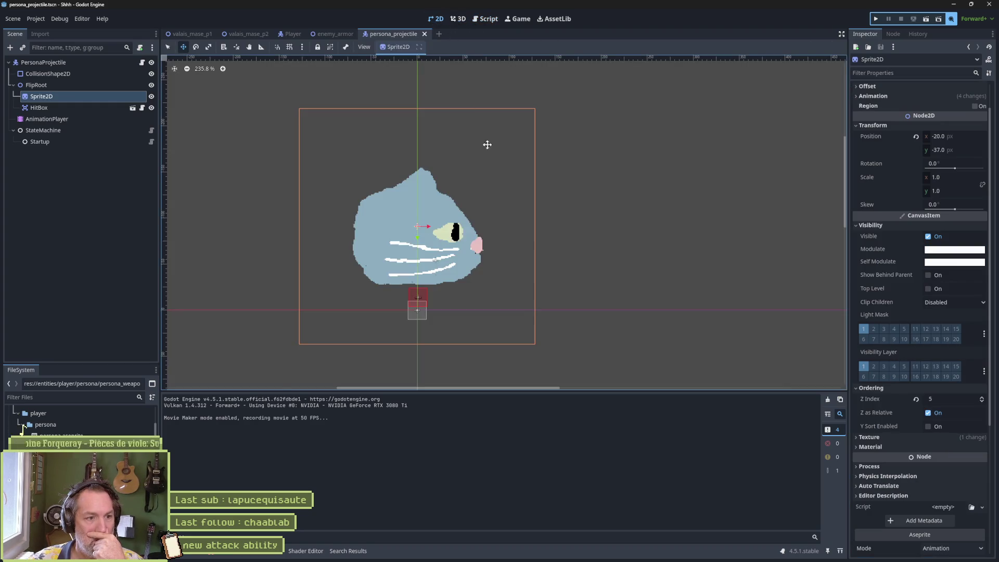
pyautogui.click(949, 251)
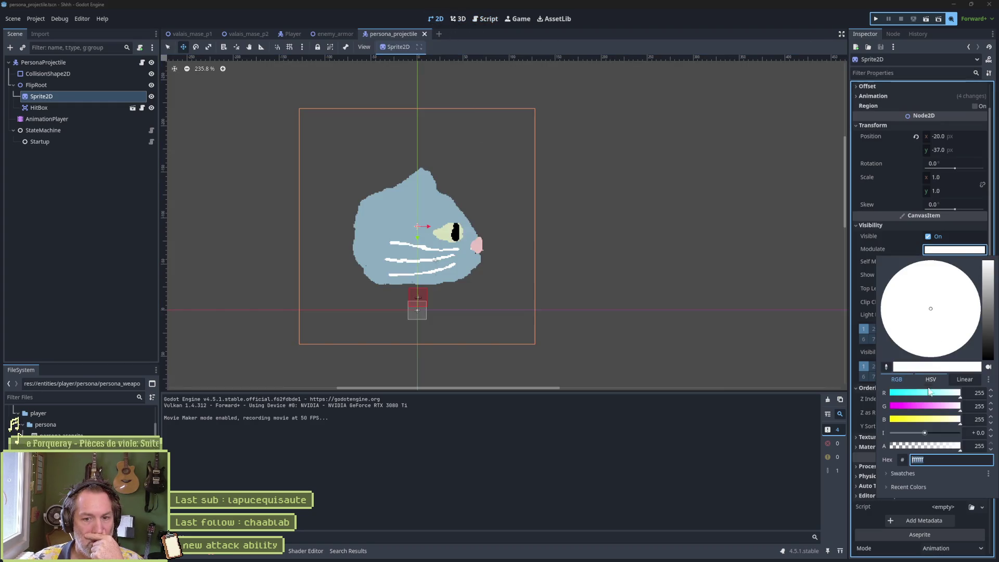
pyautogui.click(923, 446)
pyautogui.click(622, 283)
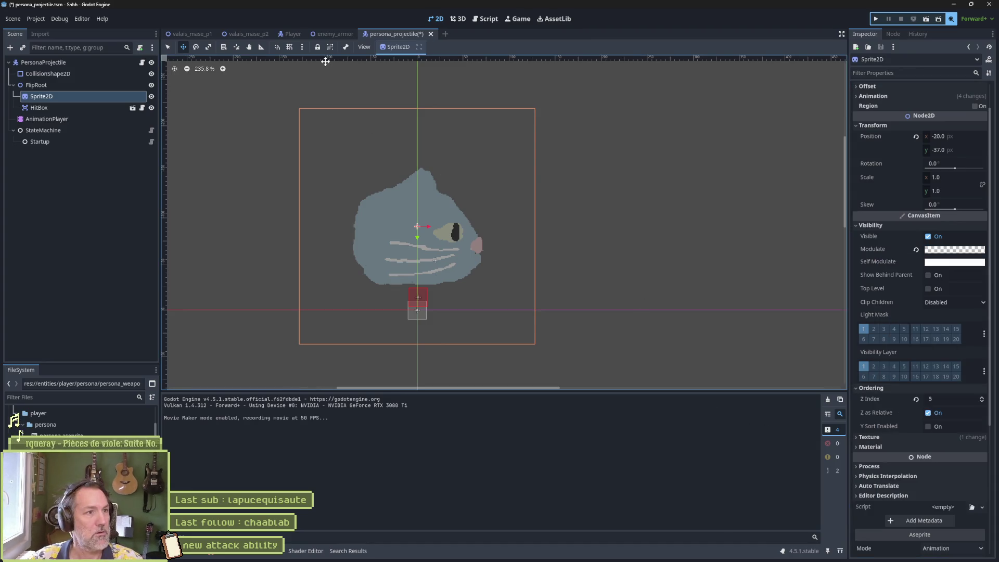
pyautogui.click(244, 33)
pyautogui.press('F5')
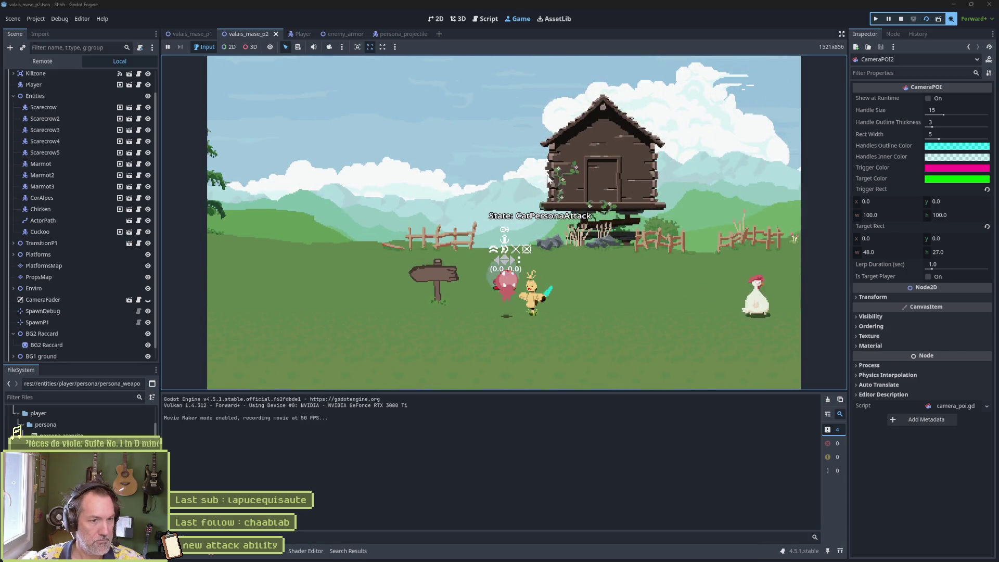
# Stop the game, revert the sprite's Modulate to opaque white, and start adding a child to PersonaProjectile
pyautogui.press('F8')
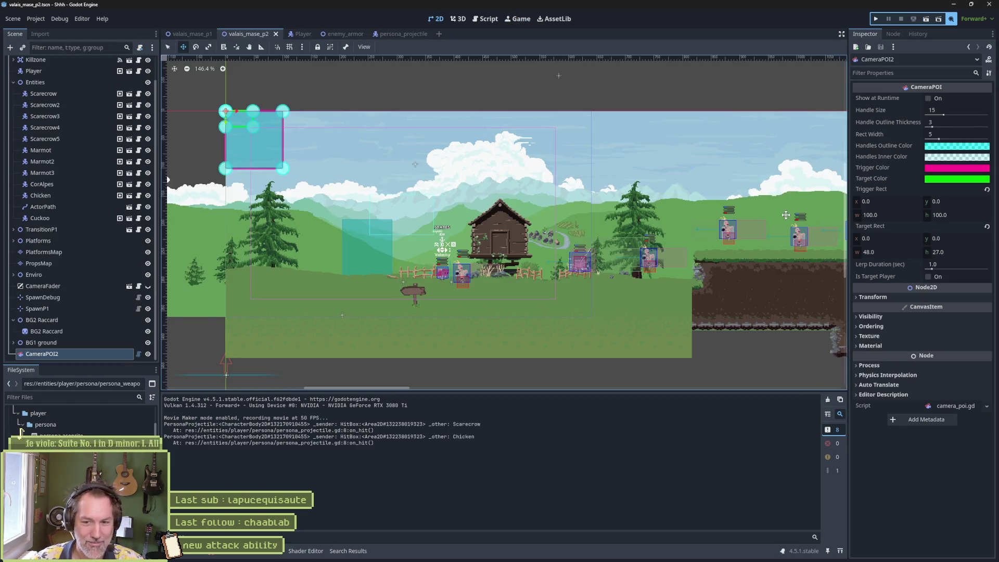
pyautogui.moveTo(331, 38)
pyautogui.click(391, 34)
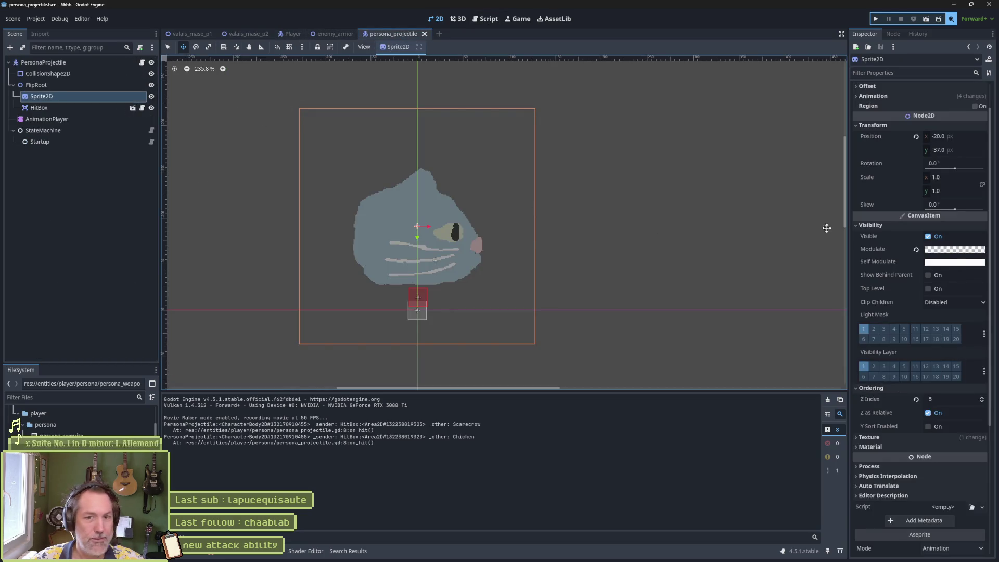
pyautogui.click(916, 250)
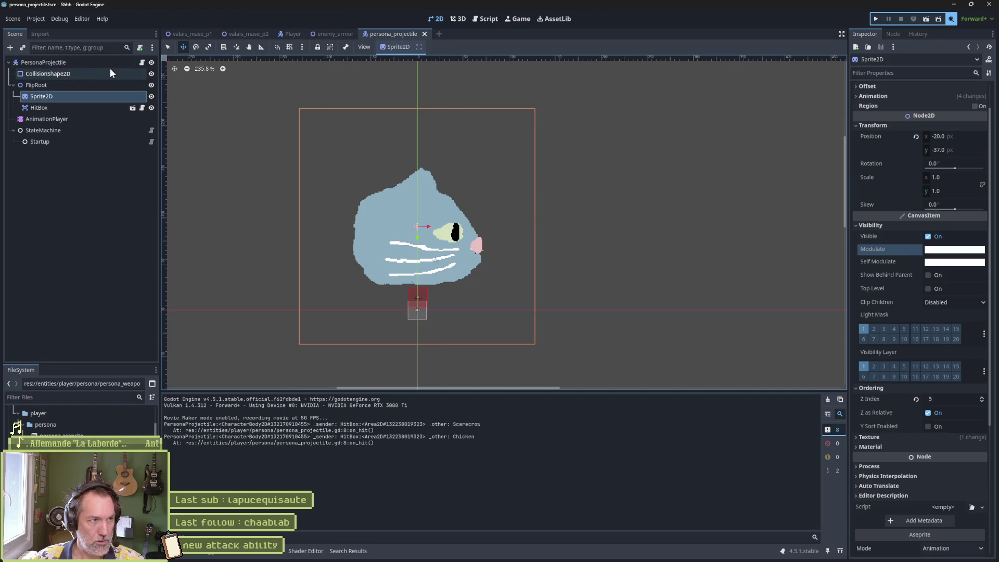
pyautogui.click(93, 61)
pyautogui.hotkey('ctrl', 'a')
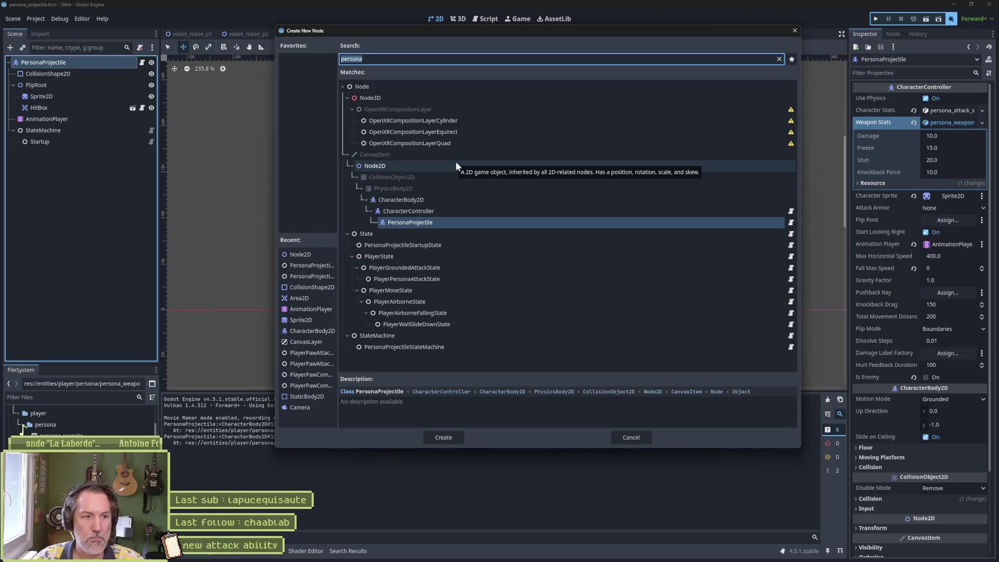
# Clear the node search and browse the CanvasLayer and Control node types
pyautogui.press('BackSpace')
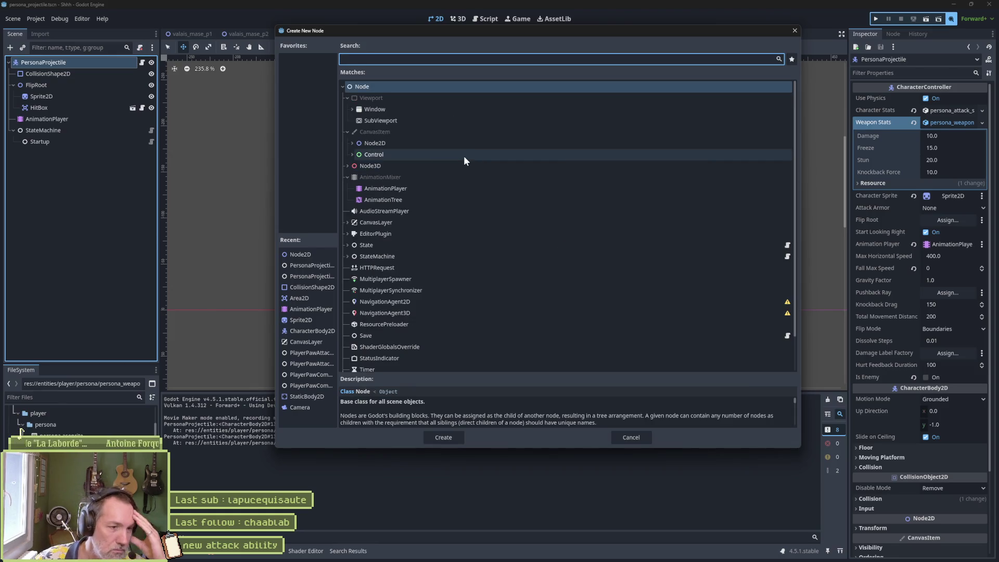
pyautogui.scroll(-3, 468, 201)
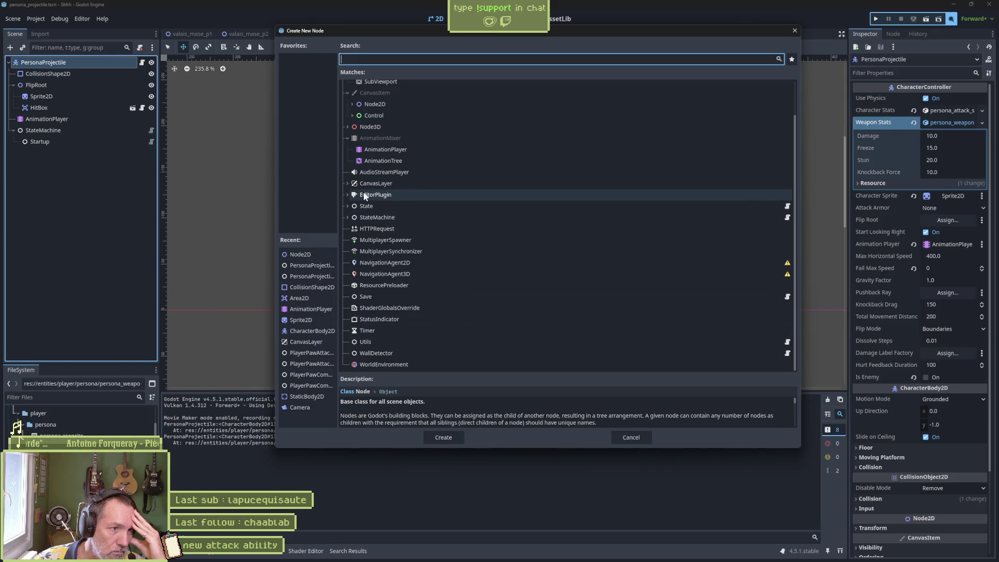
pyautogui.click(347, 184)
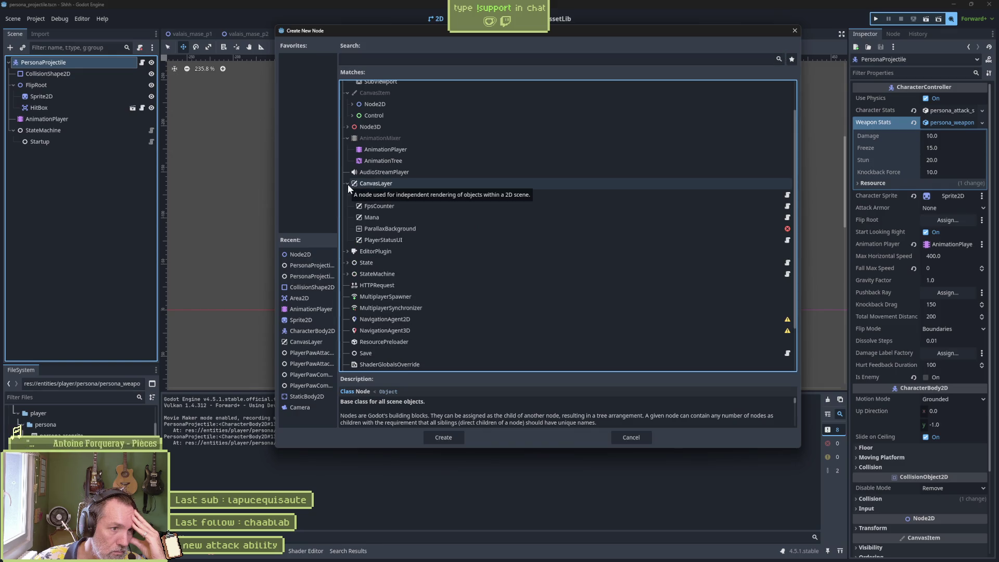
pyautogui.click(346, 183)
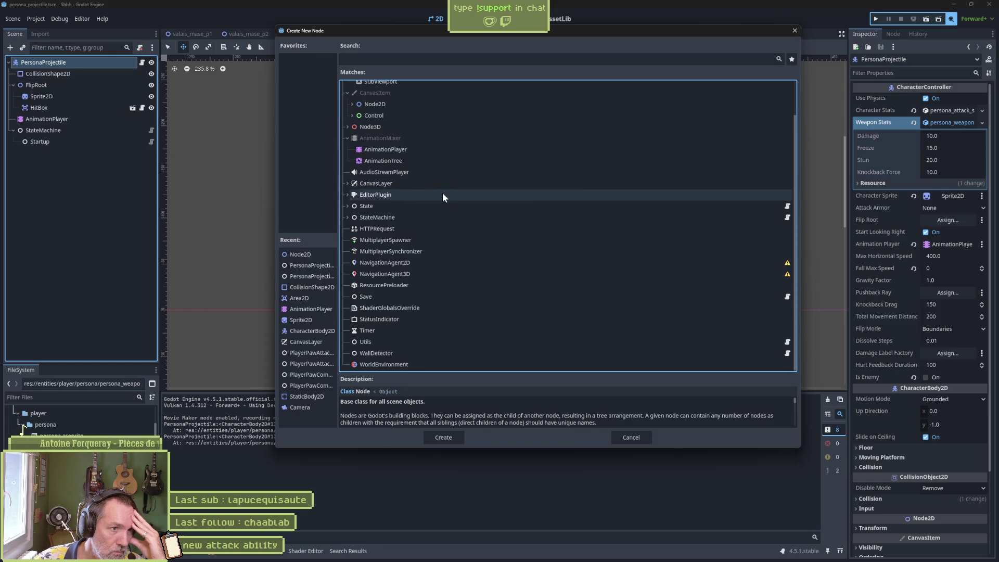
pyautogui.scroll(2, 422, 217)
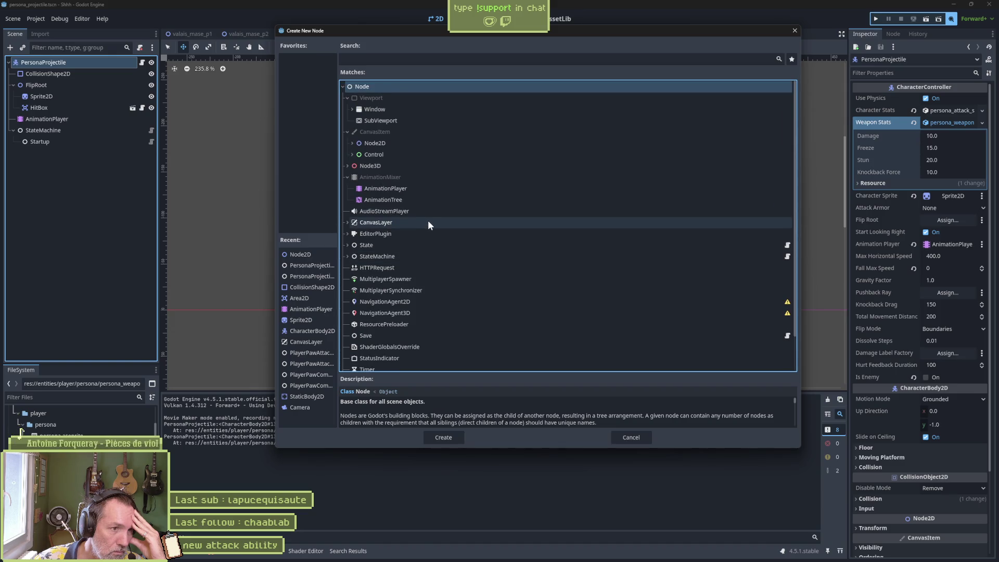
pyautogui.click(353, 155)
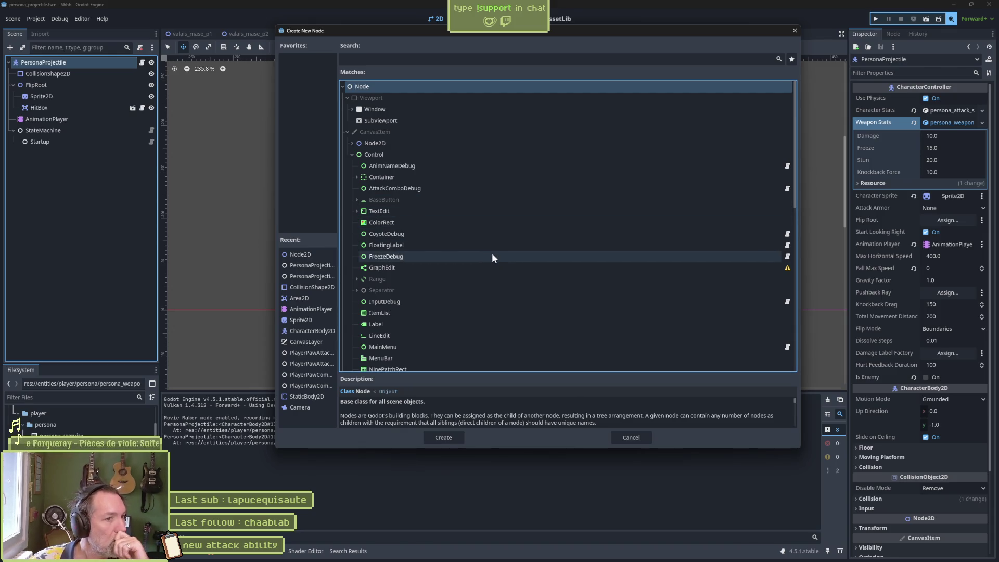
pyautogui.scroll(-2, 491, 253)
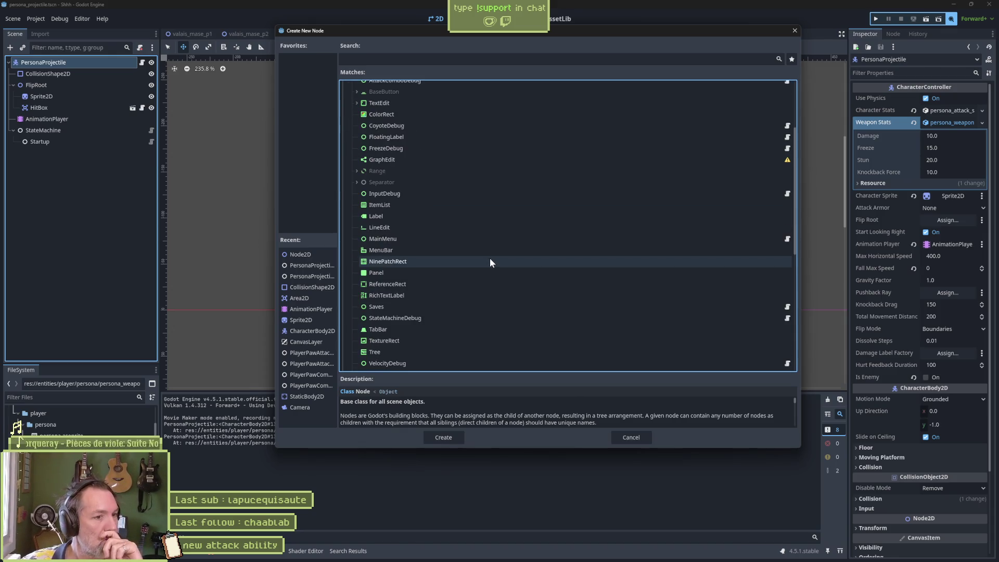
pyautogui.scroll(-2, 489, 258)
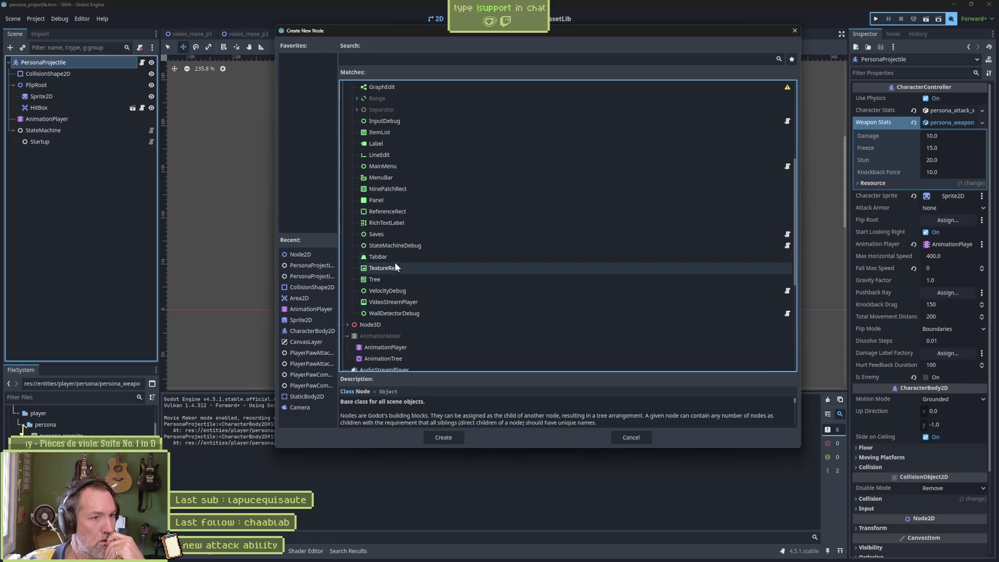
pyautogui.scroll(3, 396, 219)
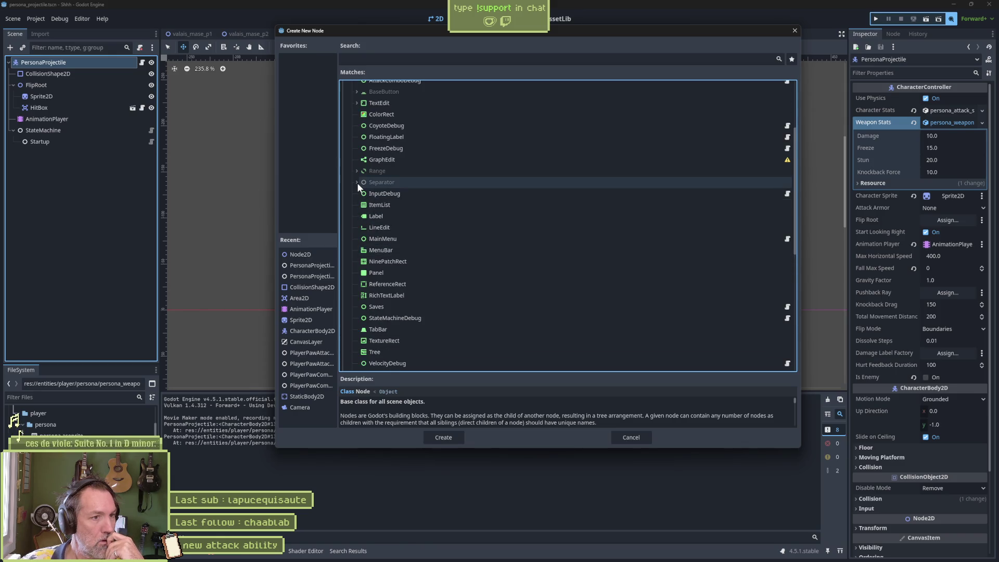
# Look through the Range and Container node types, then filter the list by 'visi'
pyautogui.click(354, 170)
pyautogui.click(354, 169)
pyautogui.scroll(3, 355, 169)
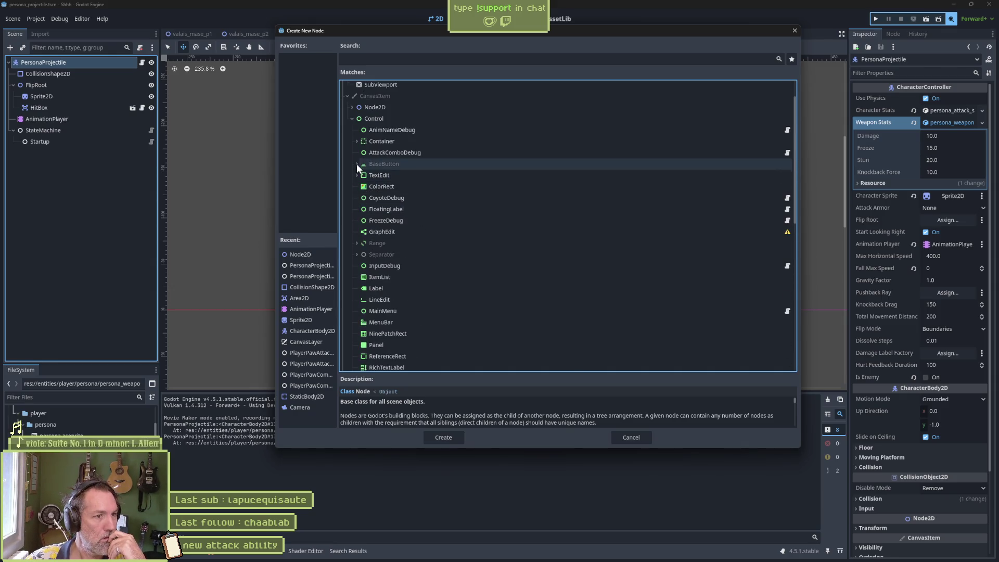
pyautogui.click(356, 142)
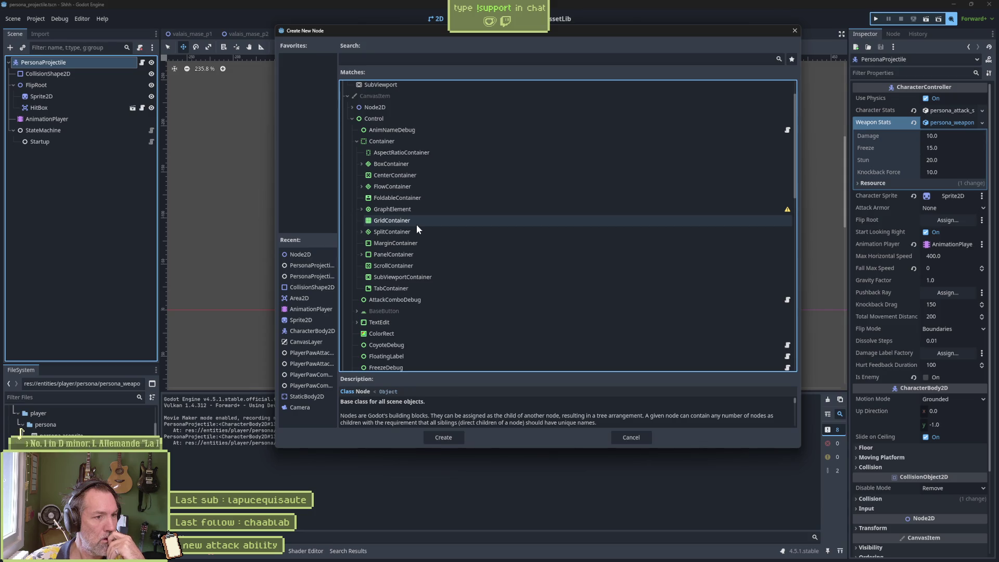
pyautogui.click(387, 58)
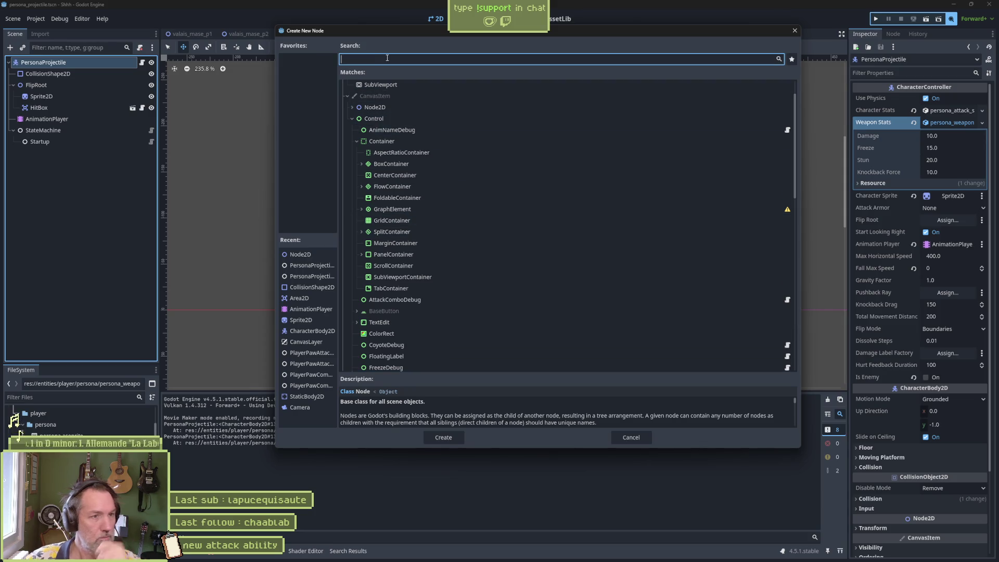
pyautogui.write('visi')
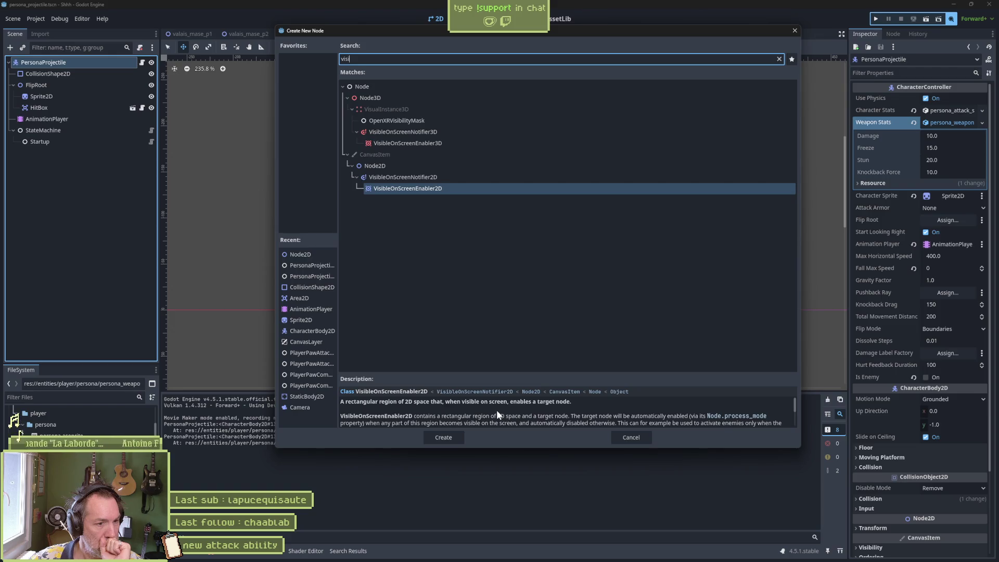
# Compare VisibleOnScreenNotifier2D and VisibleOnScreenEnabler2D descriptions, settling on VisibleOnScreenNotifier2D
pyautogui.scroll(-1, 494, 411)
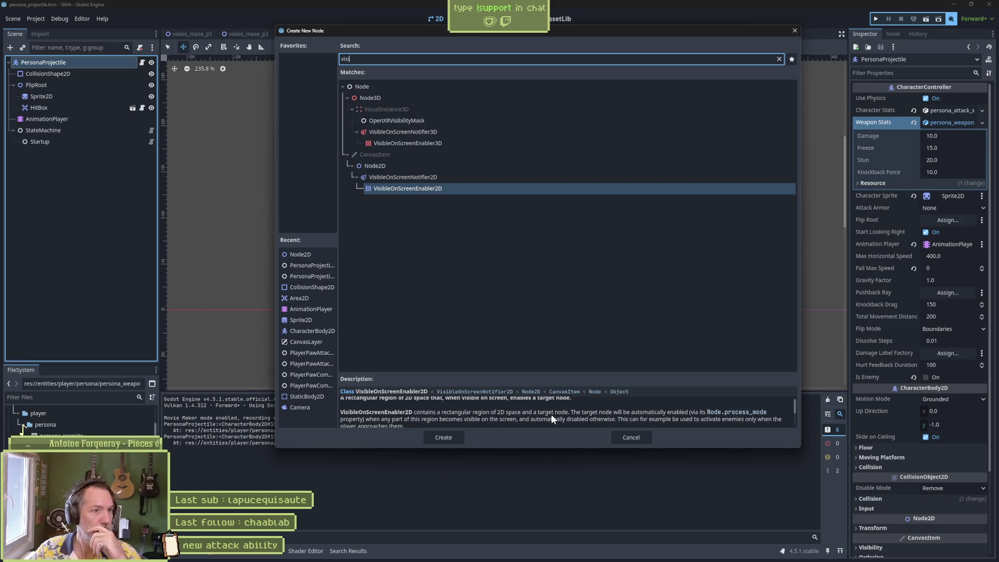
pyautogui.click(419, 176)
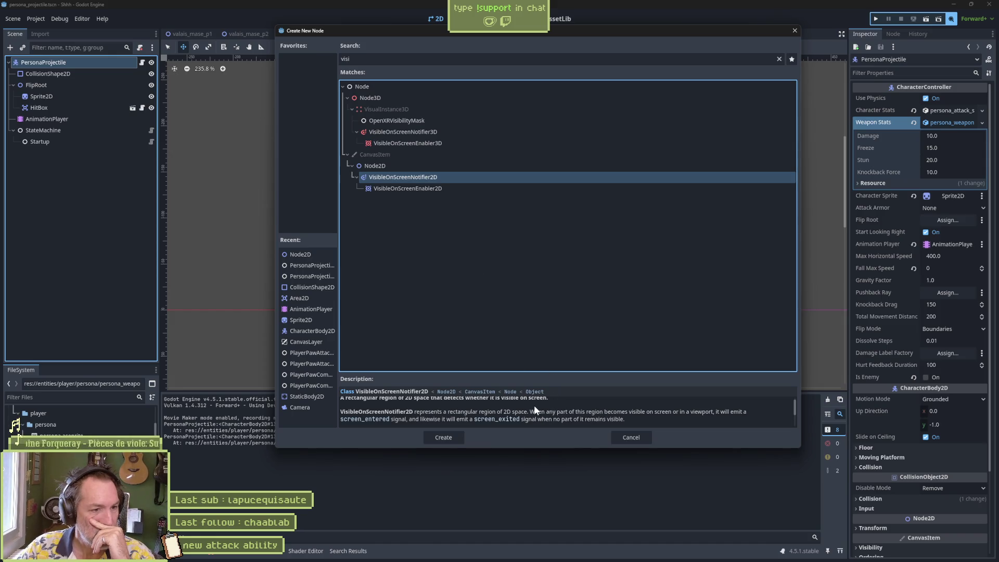
pyautogui.scroll(1, 535, 407)
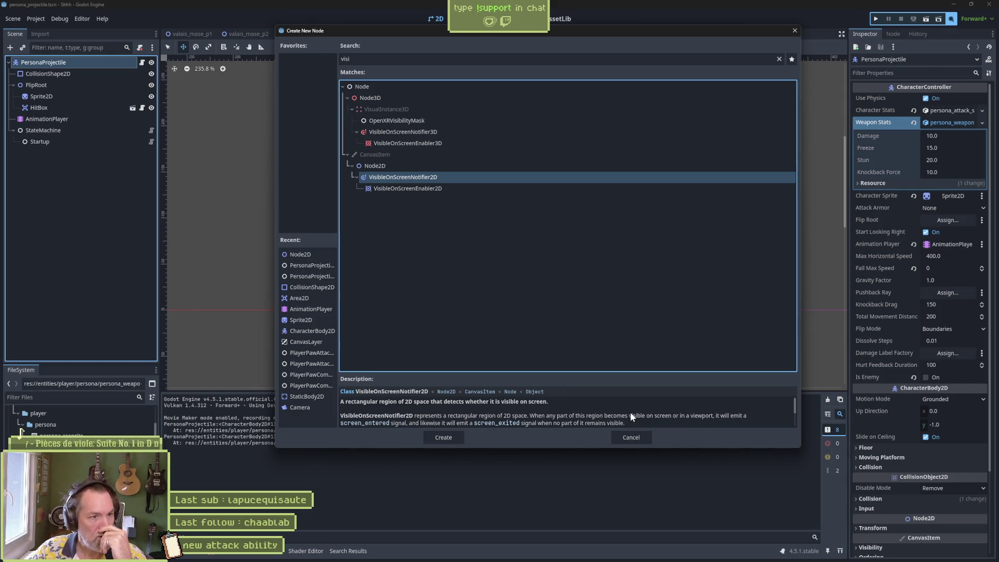
pyautogui.click(428, 188)
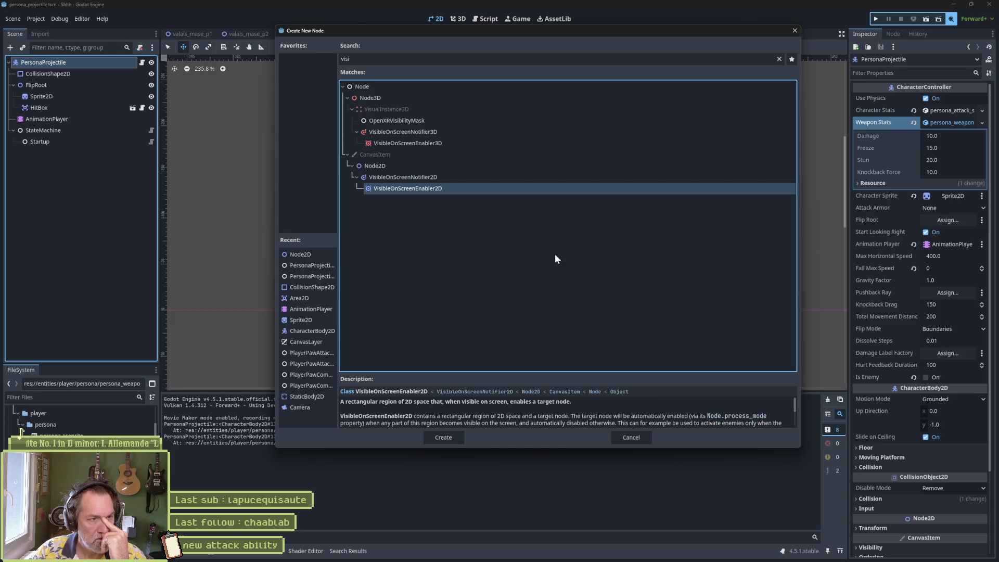
pyautogui.click(452, 177)
# Add the VisibleOnScreenNotifier2D and resize and position its rectangle over the cat head
pyautogui.click(452, 437)
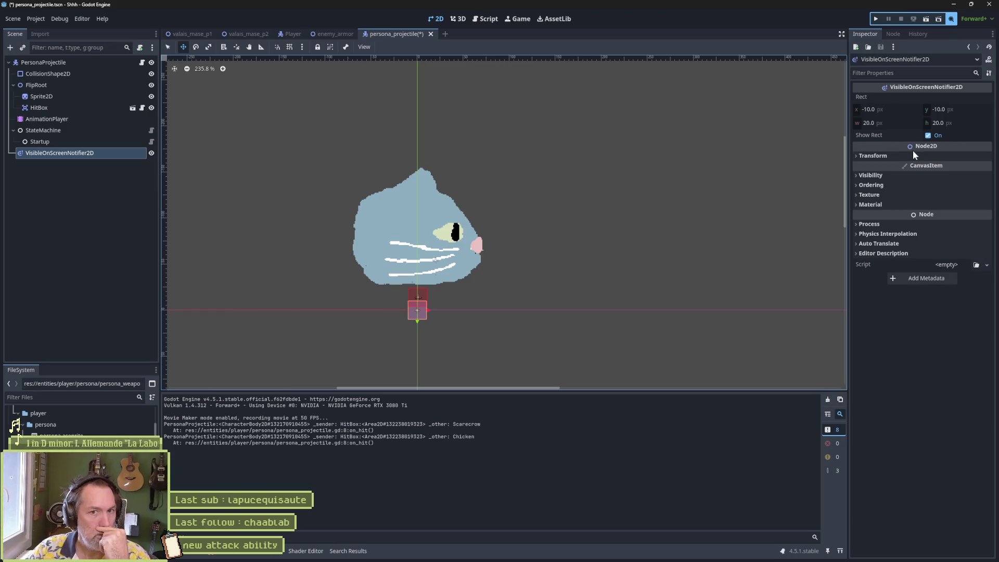
pyautogui.press('s')
pyautogui.moveTo(432, 316)
pyautogui.mouseDown()
pyautogui.moveTo(571, 372)
pyautogui.moveTo(453, 292)
pyautogui.moveTo(450, 253)
pyautogui.mouseUp()
pyautogui.press('w')
pyautogui.moveTo(449, 253); pyautogui.dragTo(445, 251)
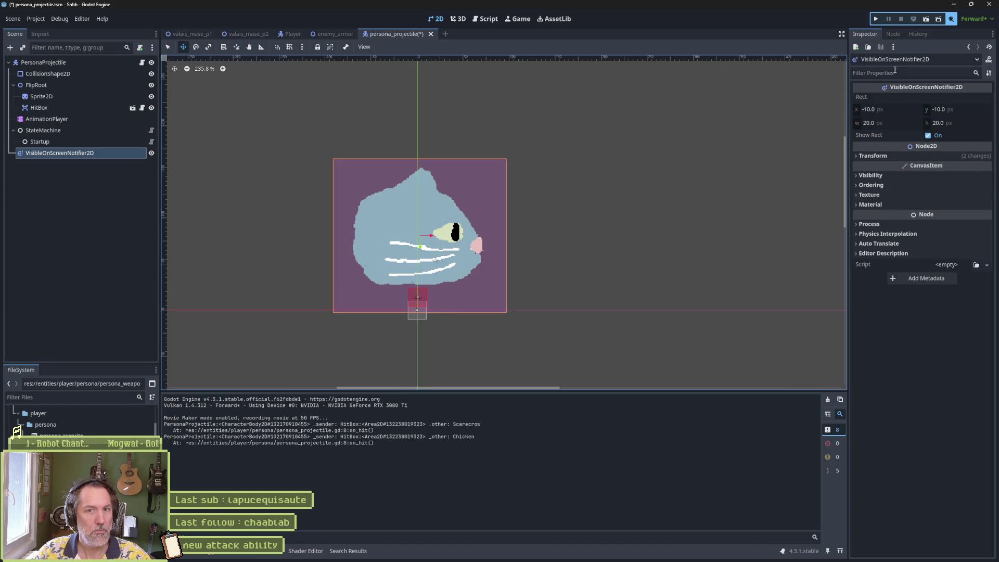
# Check the notifier's signals, save the scene, and open persona_projectile.gd
pyautogui.click(898, 36)
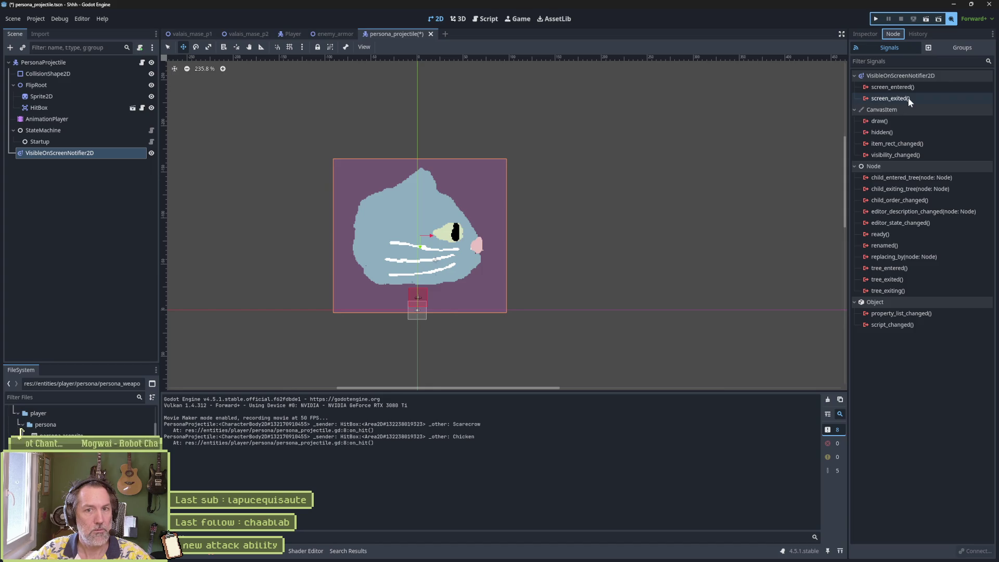
pyautogui.hotkey('ctrl', 's')
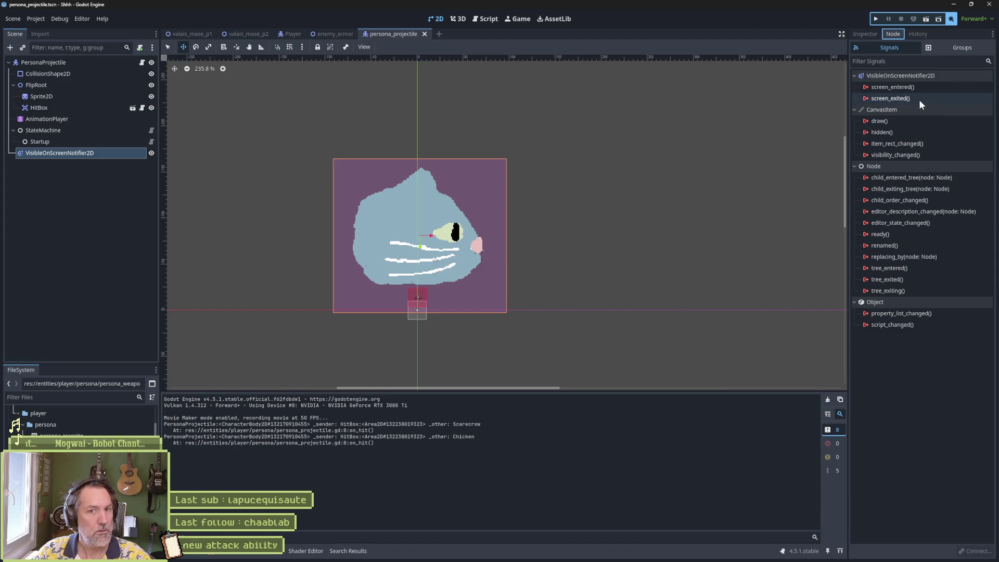
pyautogui.click(142, 63)
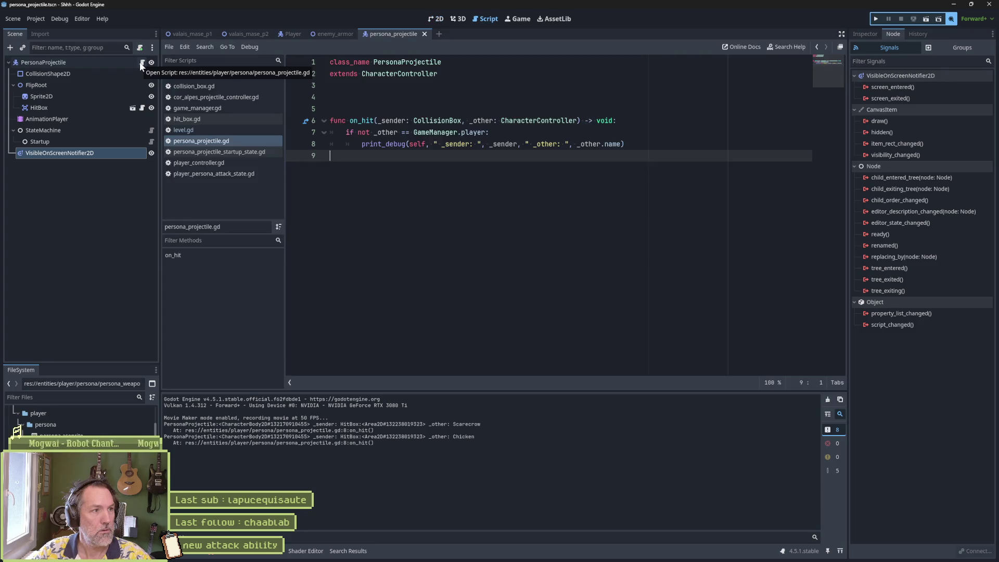
pyautogui.keyDown('ctrl'); pyautogui.click(74, 152); pyautogui.keyUp('ctrl')
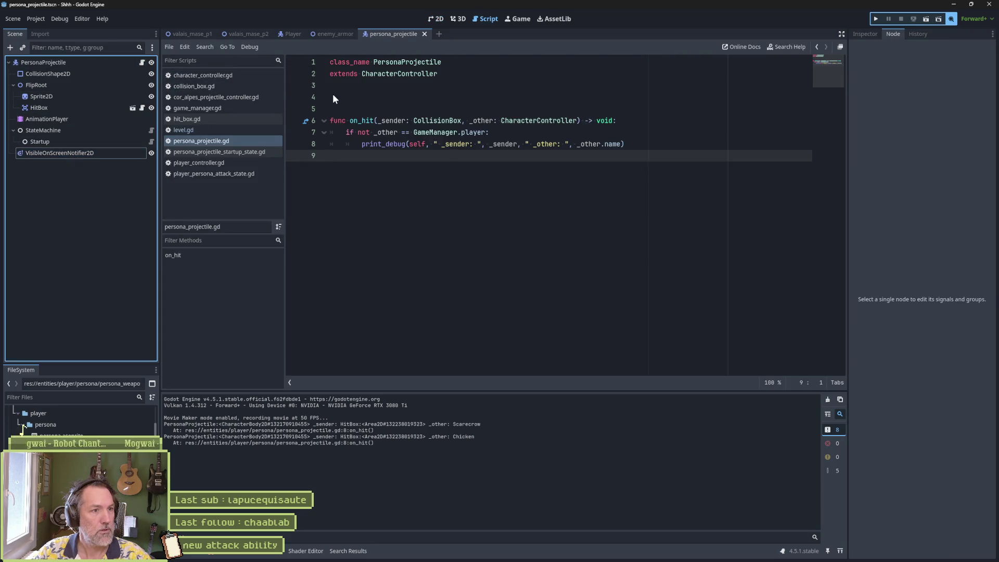
pyautogui.click(410, 83)
pyautogui.moveTo(75, 152); pyautogui.dragTo(371, 99)
pyautogui.click(401, 86)
pyautogui.press('Return')
pyautogui.press('Return')
pyautogui.press('Down')
pyautogui.press('Down')
pyautogui.press('Return')
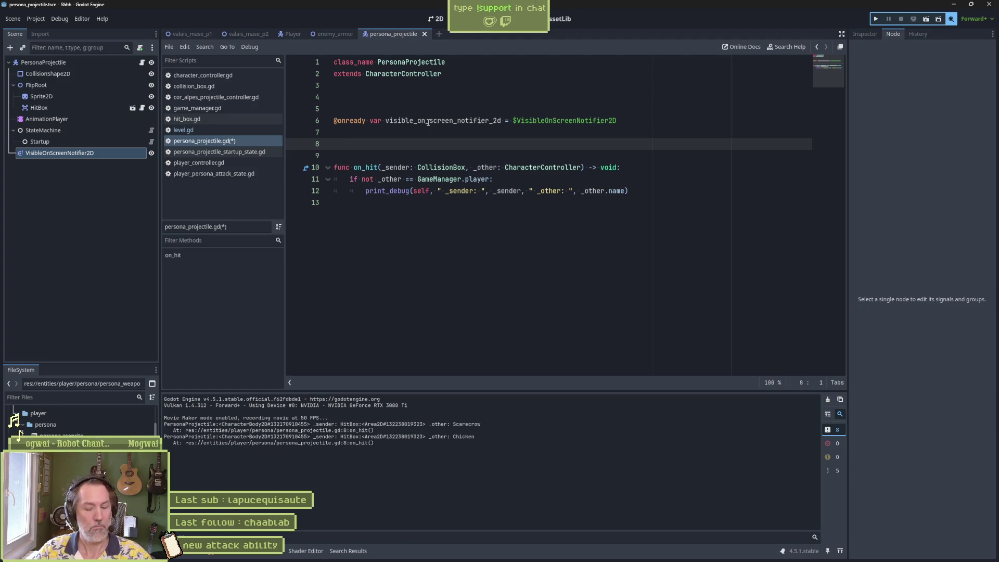
pyautogui.press('Return')
pyautogui.press('Return')
pyautogui.press('Return')
pyautogui.press('Up')
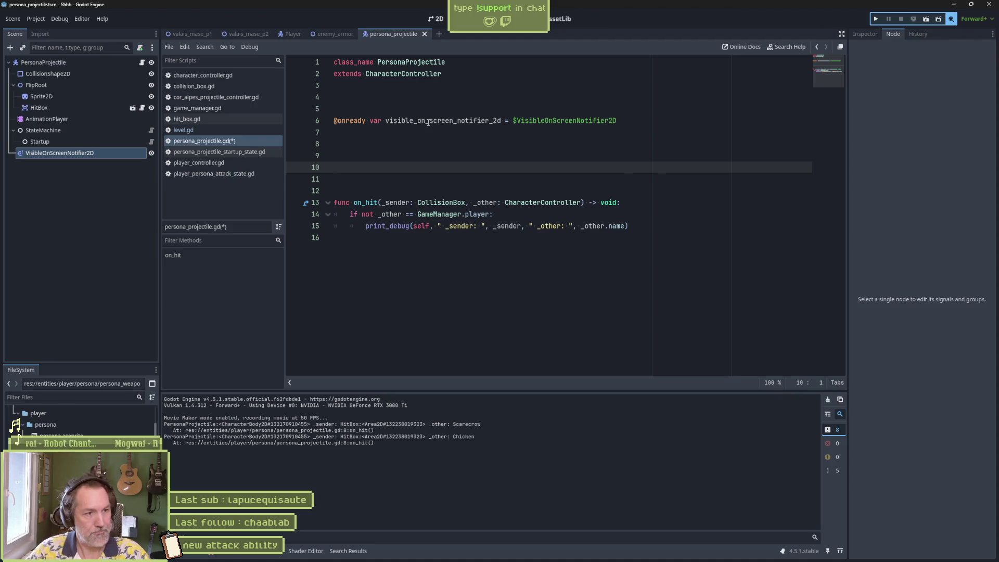
# Write func _ready() calling visible_on_screen_notifier_2d.screen_exited.connect(on_screen_exited)
pyautogui.write('func en')
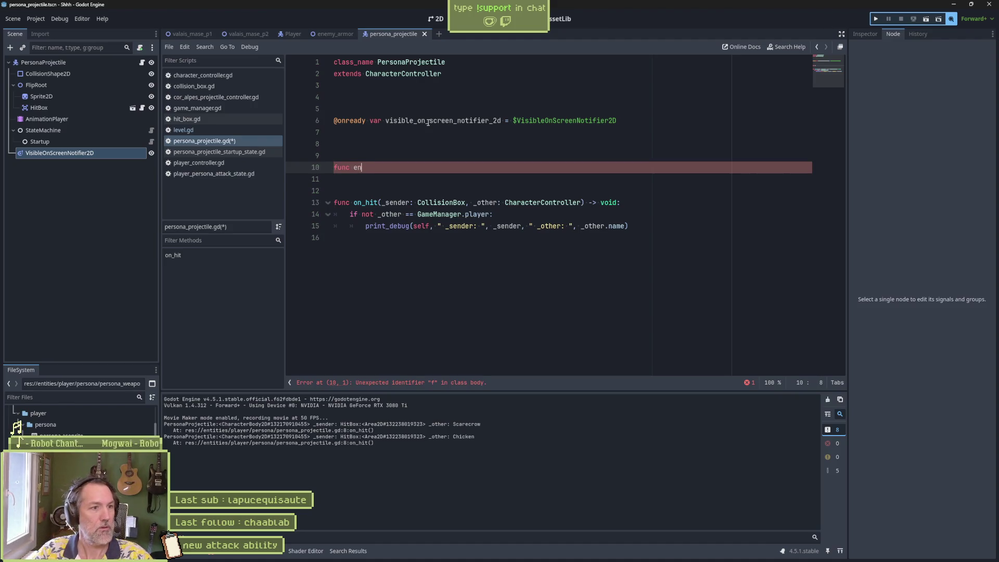
pyautogui.press('Return')
pyautogui.hotkey('ctrl', 'z')
pyautogui.hotkey('ctrl', 'z')
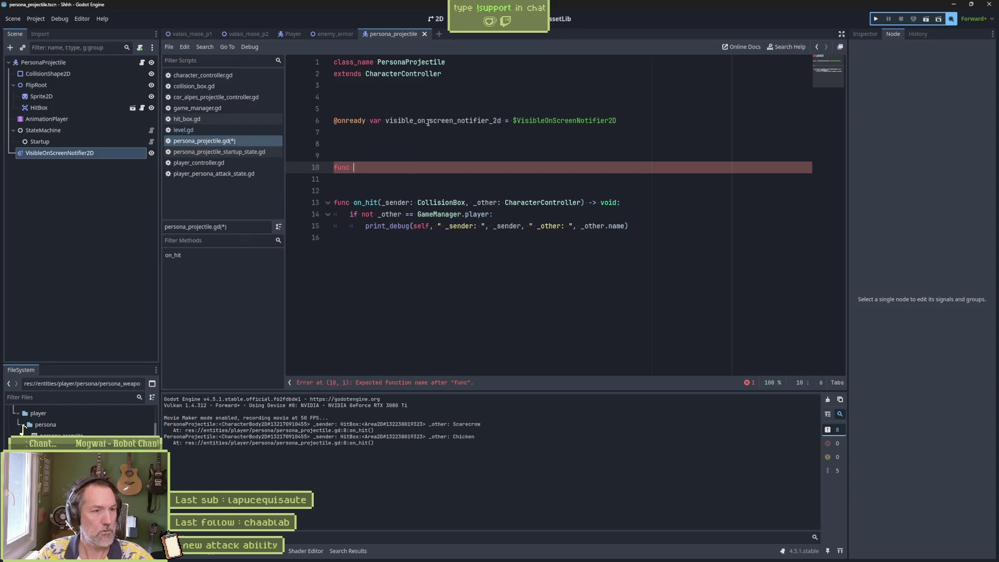
pyautogui.press('BackSpace')
pyautogui.press('BackSpace')
pyautogui.write('_re')
pyautogui.press('Return')
pyautogui.press('Return')
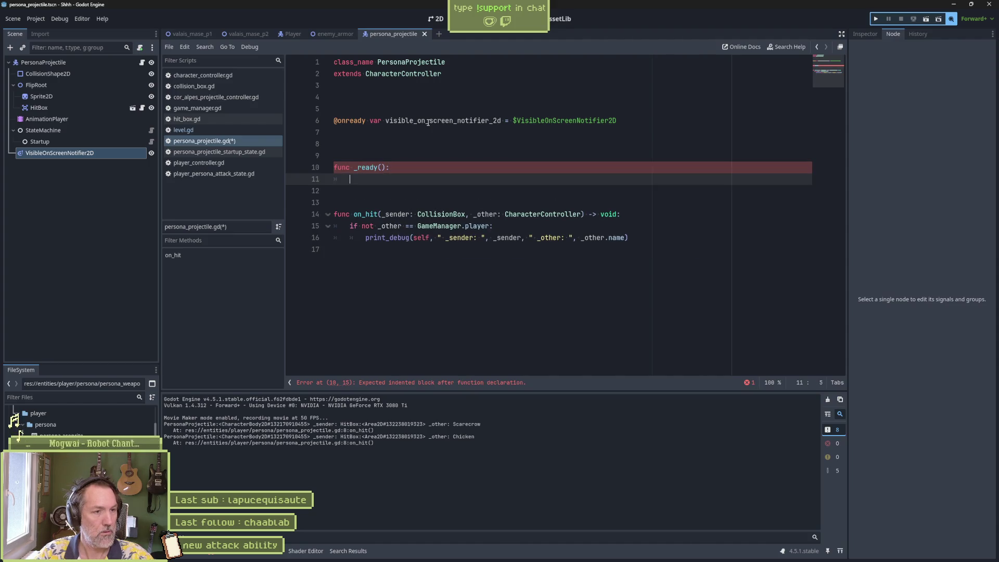
pyautogui.write('visible_on_screen_notifier_2d.')
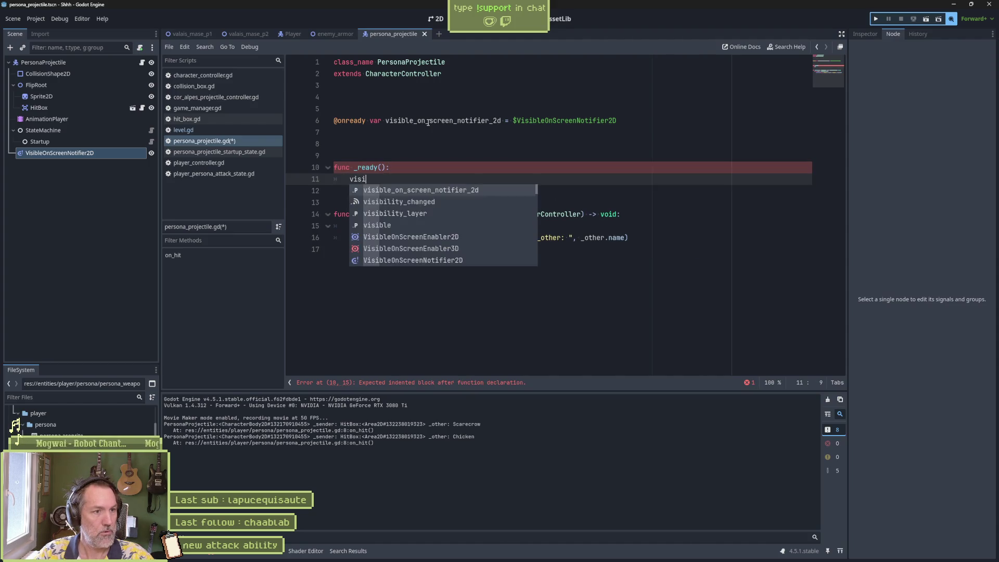
pyautogui.press('Return')
pyautogui.write('.')
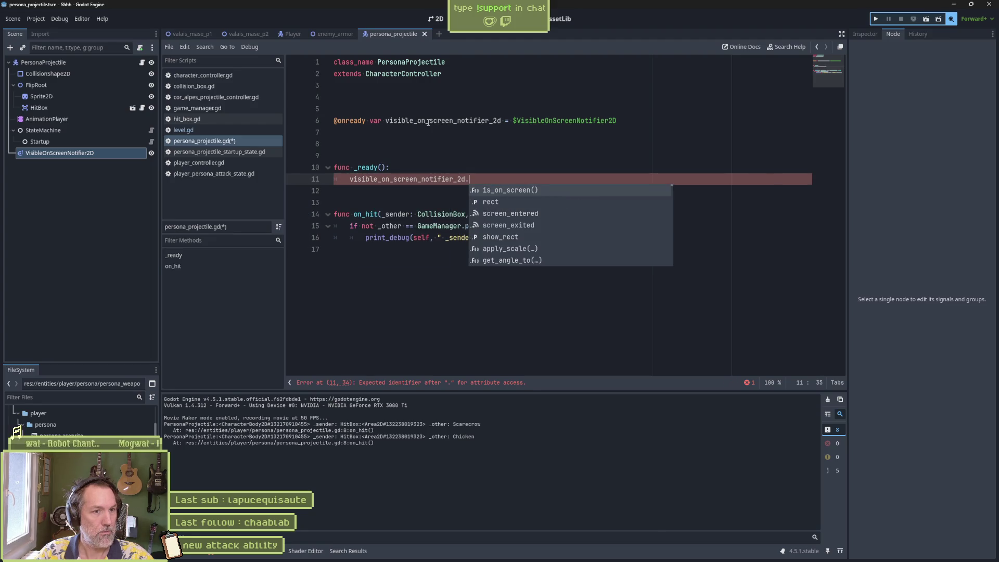
pyautogui.press('Down')
pyautogui.press('Down')
pyautogui.press('Down')
pyautogui.press('Return')
pyautogui.write('.connect')
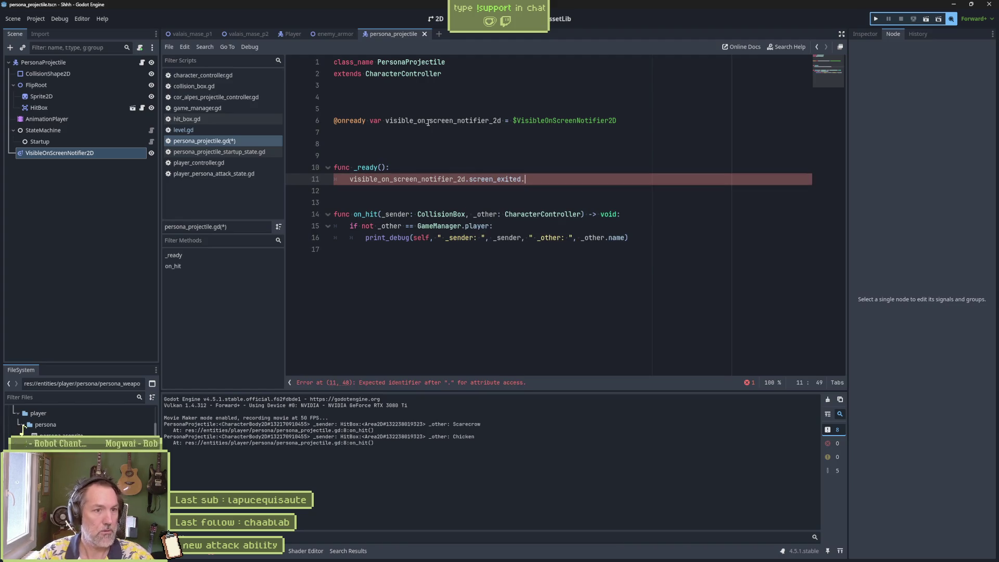
pyautogui.write('(on_s')
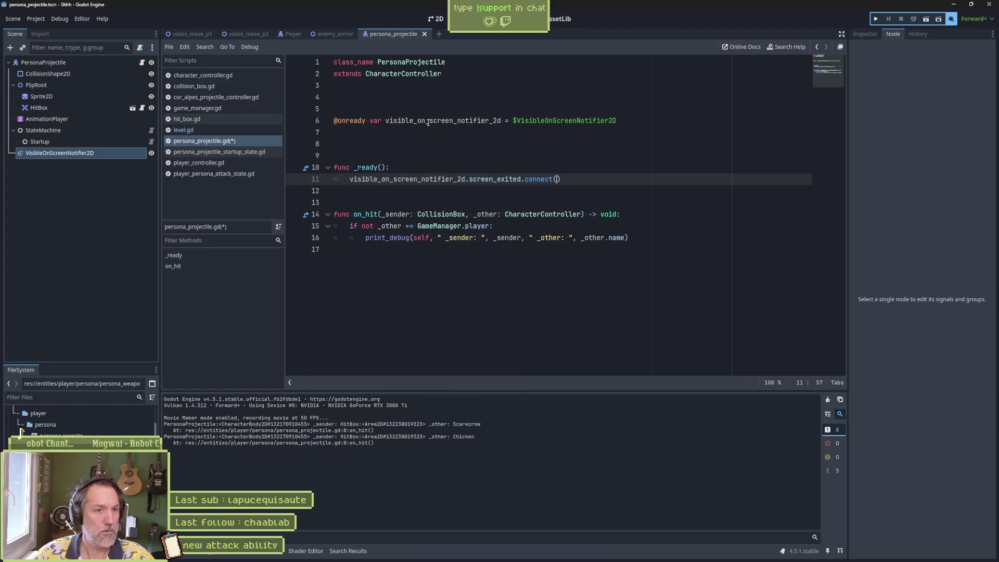
pyautogui.write('creen_exited')
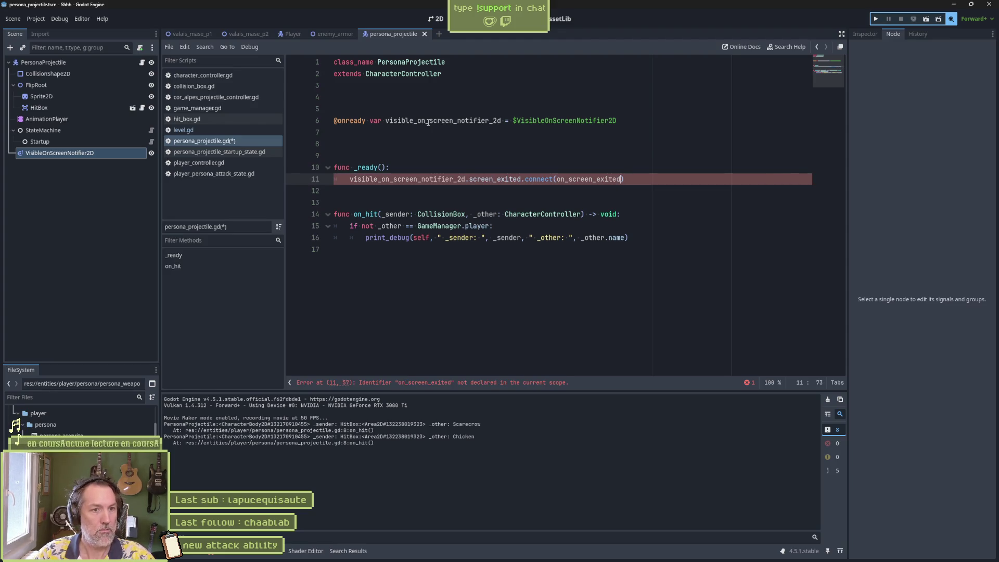
pyautogui.press('Return')
pyautogui.press('Return')
pyautogui.press('Return')
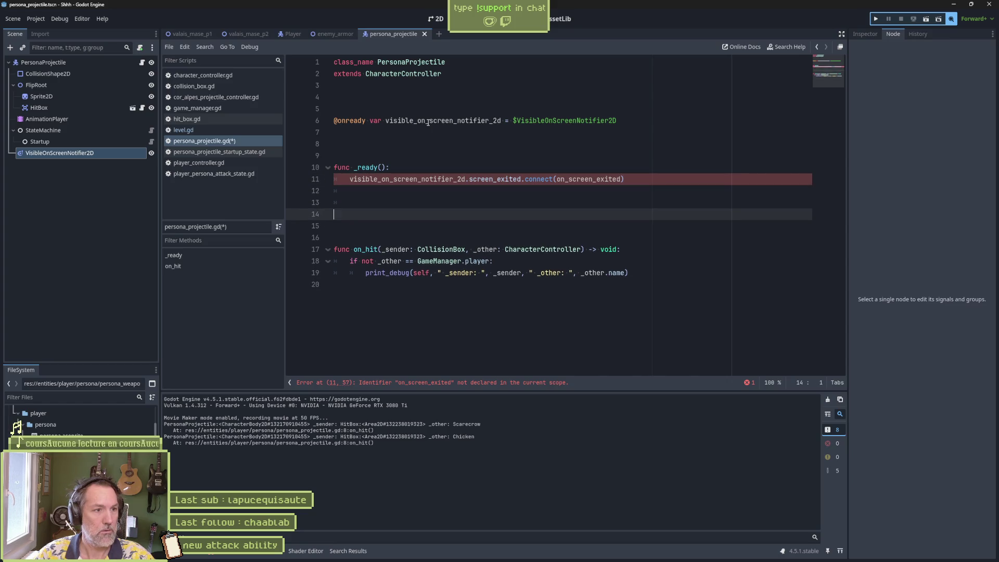
# Add func on_screen_exited() -> void with print_debug(self, " exited screen") and save the script
pyautogui.press('Return')
pyautogui.write('func on_screen_exited(')
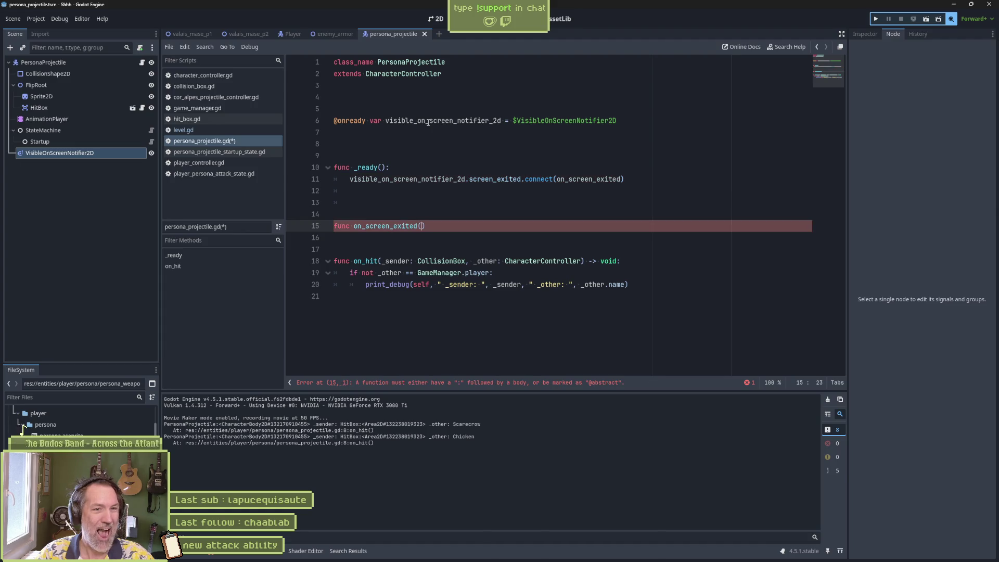
pyautogui.keyDown('ctrl'); pyautogui.click(509, 179); pyautogui.keyUp('ctrl')
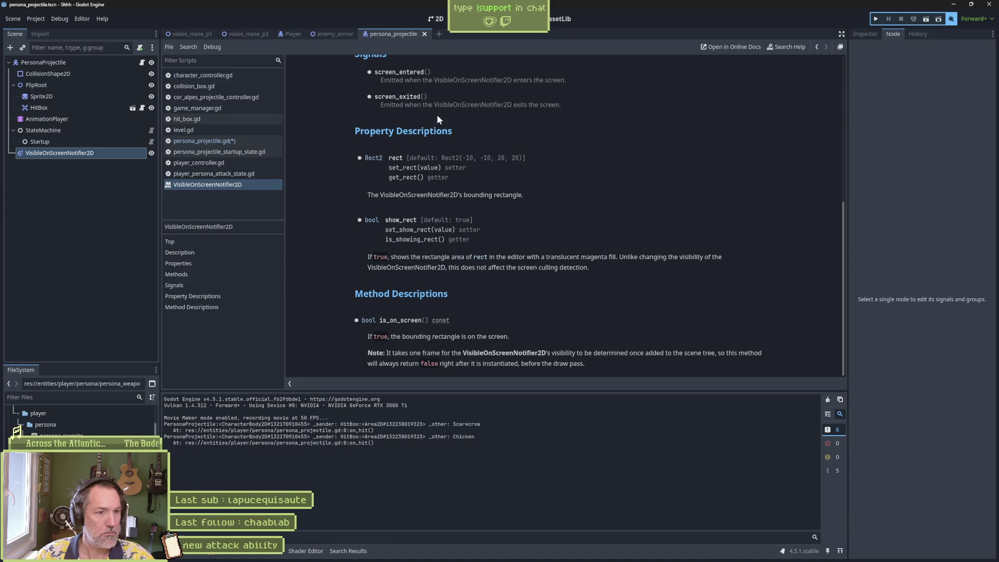
pyautogui.hotkey('alt', 'Left')
pyautogui.click(462, 232)
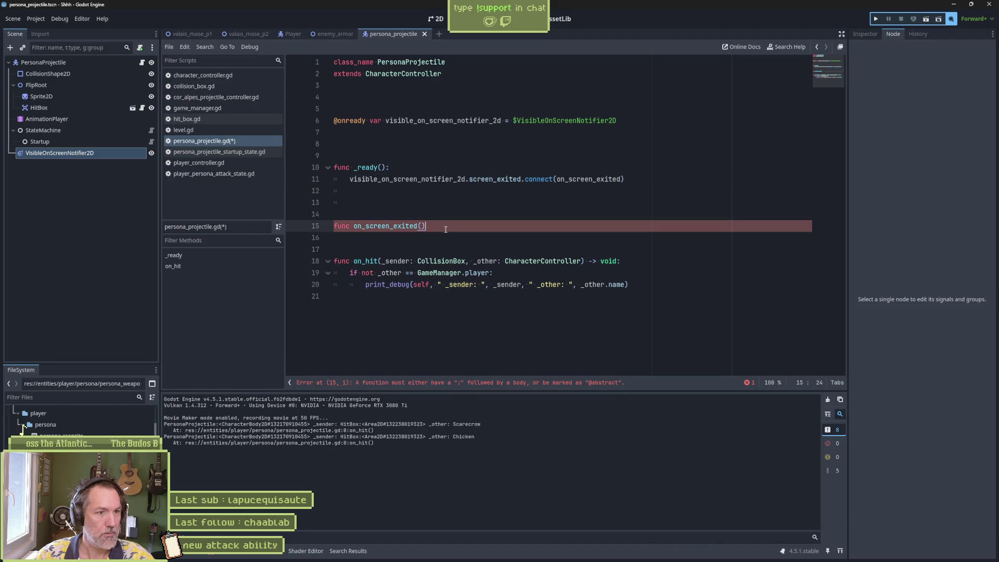
pyautogui.write('-> void:')
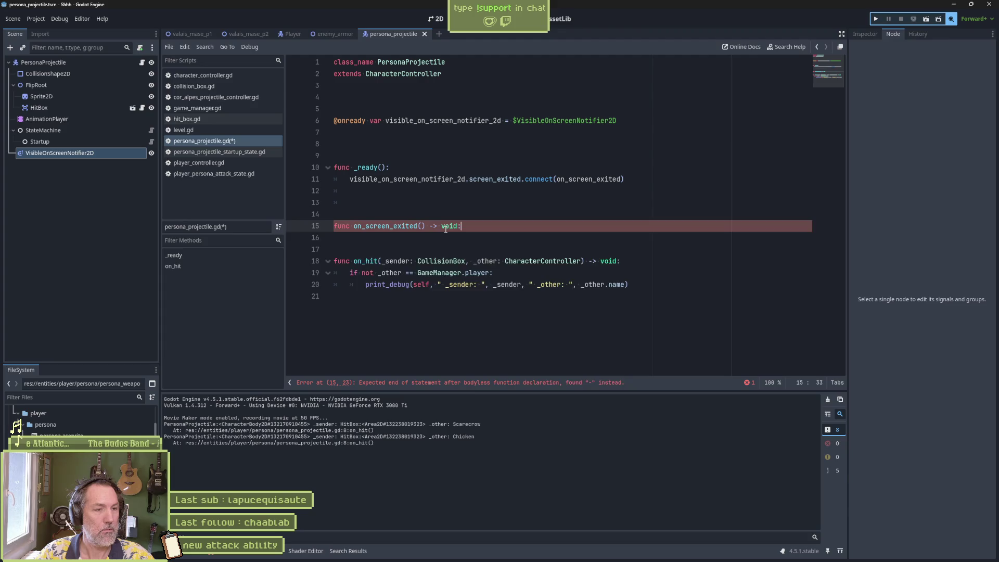
pyautogui.press('Return')
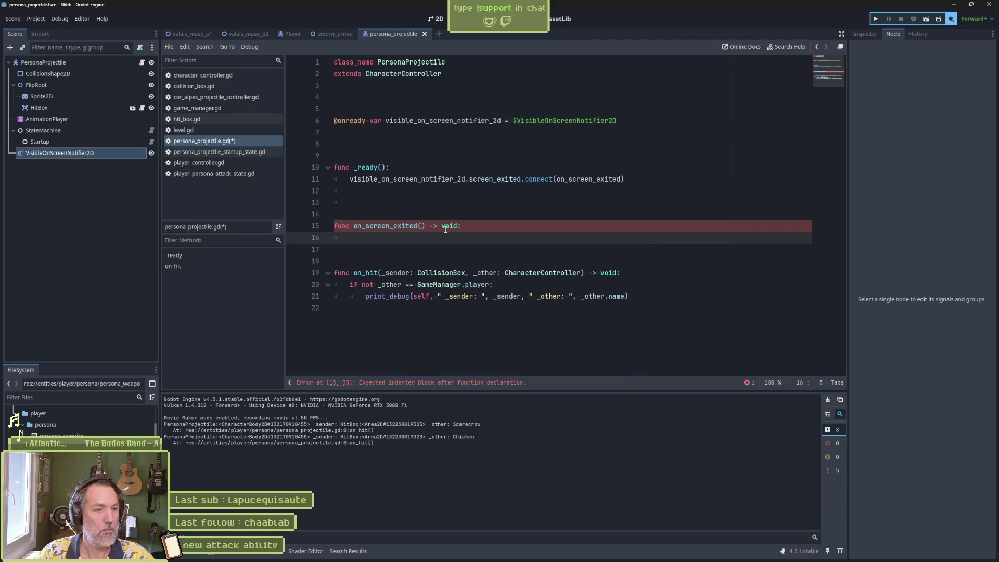
pyautogui.write('_debug(self,')
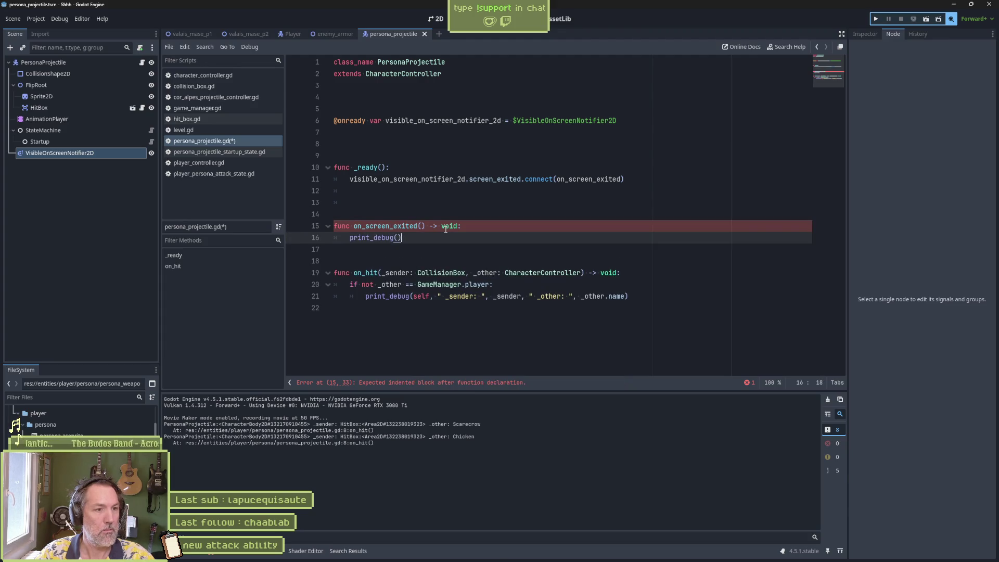
pyautogui.write(' " exited scree')
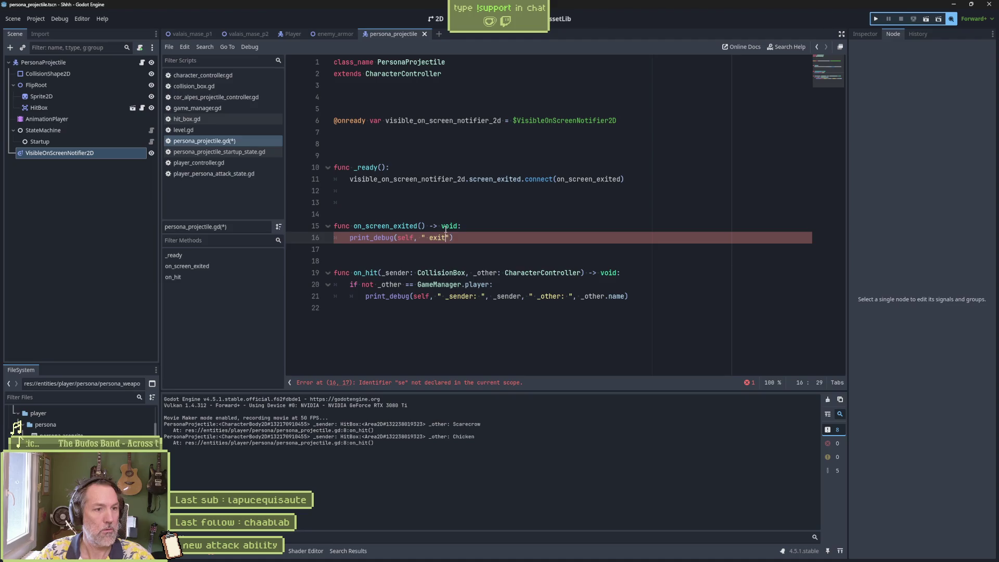
pyautogui.write('n')
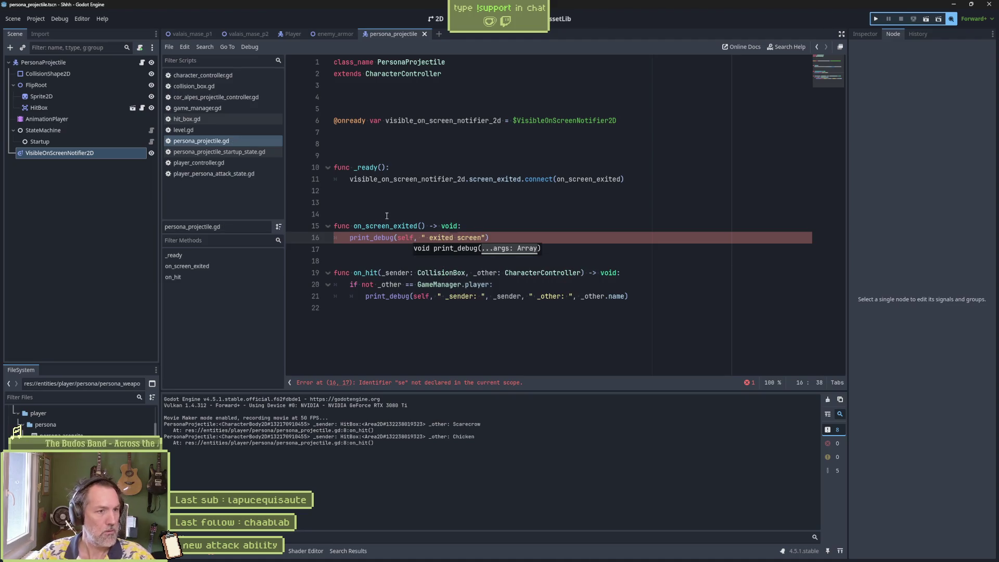
pyautogui.hotkey('ctrl', 's')
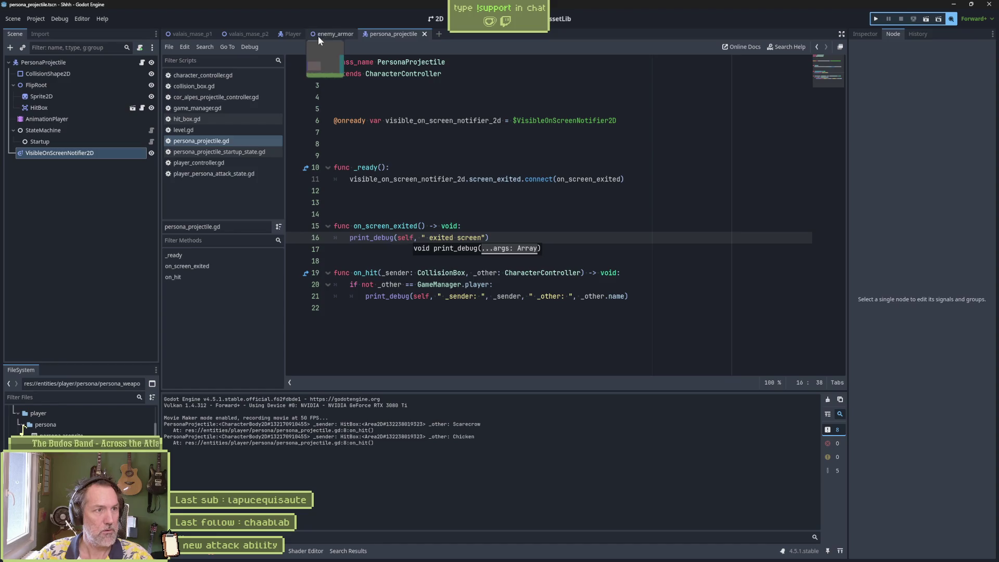
# Run the enemy_armor scene with F6, fire the cat persona attack, then go back to the script
pyautogui.click(319, 34)
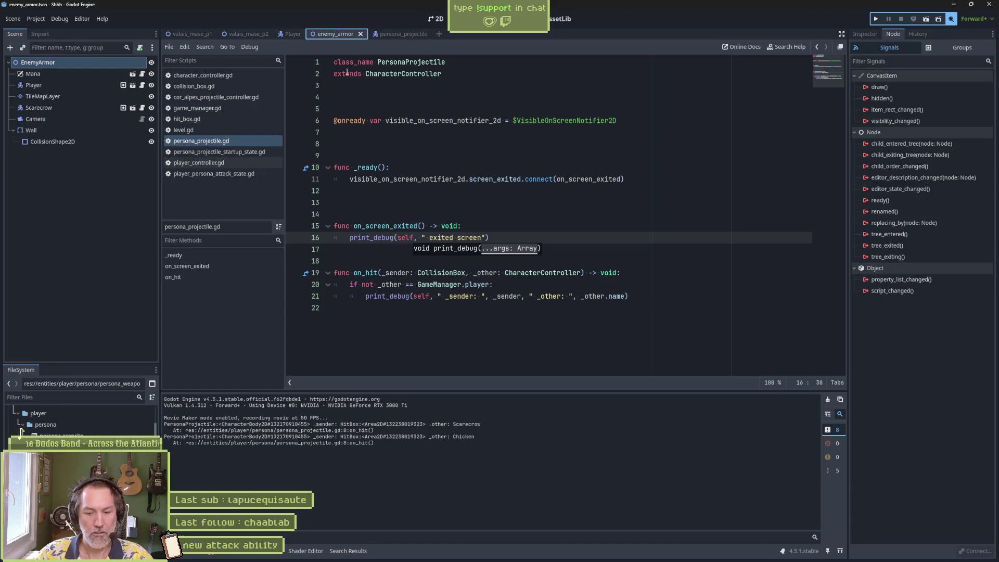
pyautogui.press('F6')
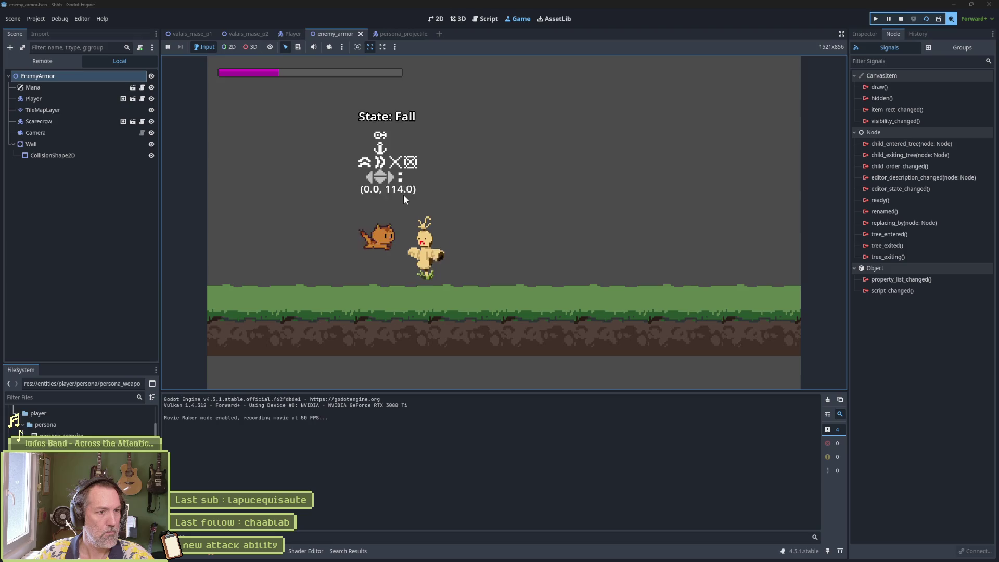
pyautogui.click(403, 197)
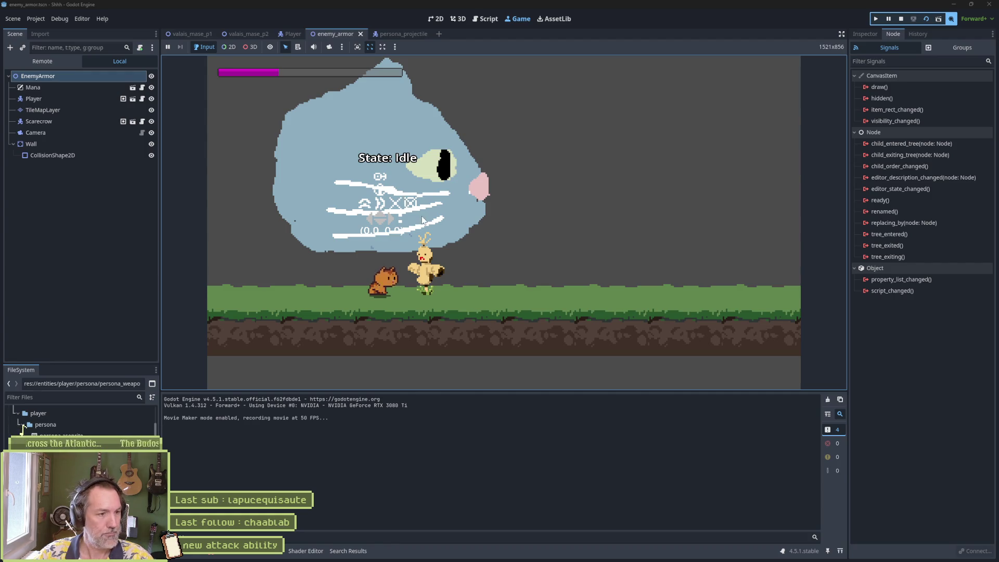
pyautogui.hotkey('ctrl', 'F3')
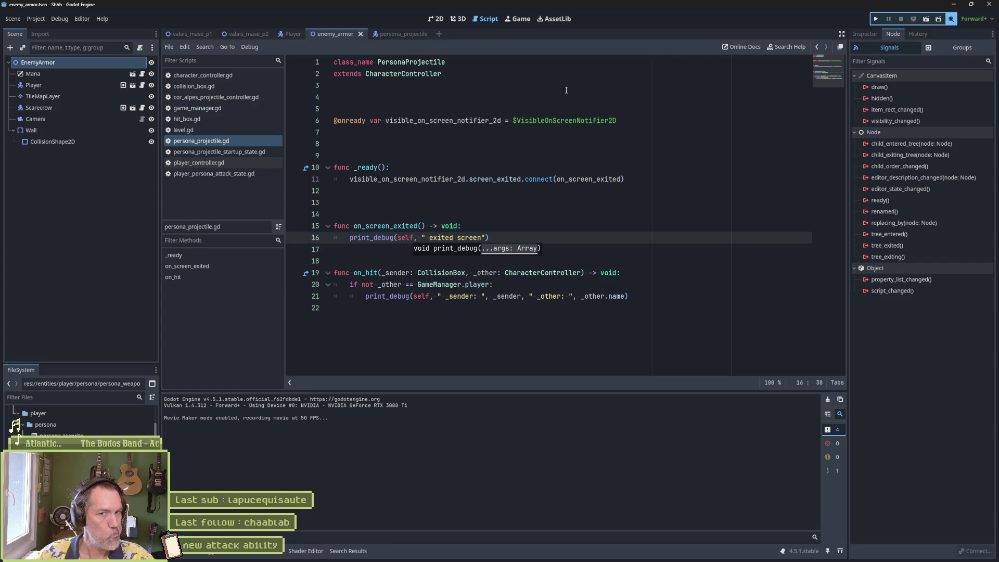
# Insert super() at the start of _ready(), save, and rerun the test scene
pyautogui.click(862, 34)
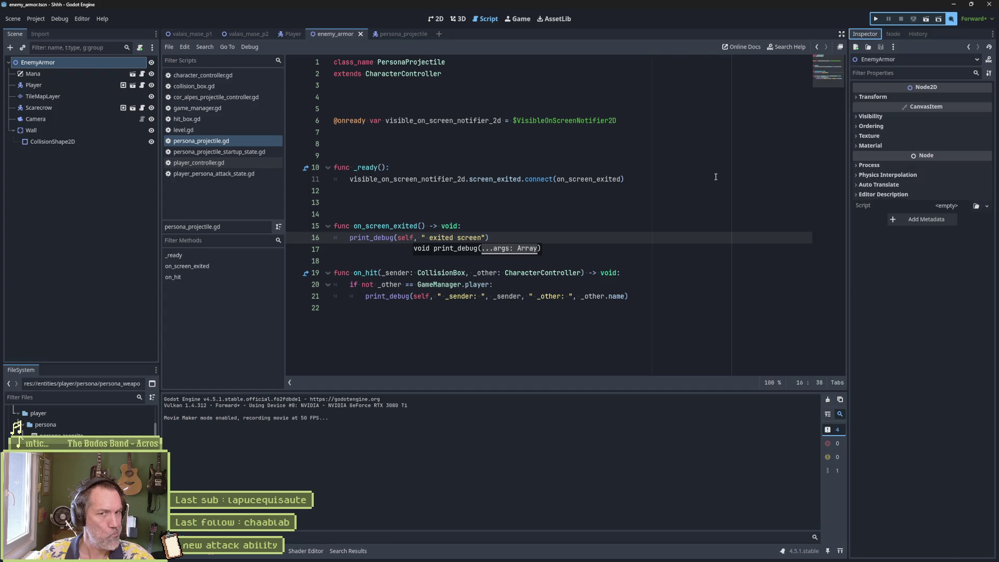
pyautogui.click(468, 182)
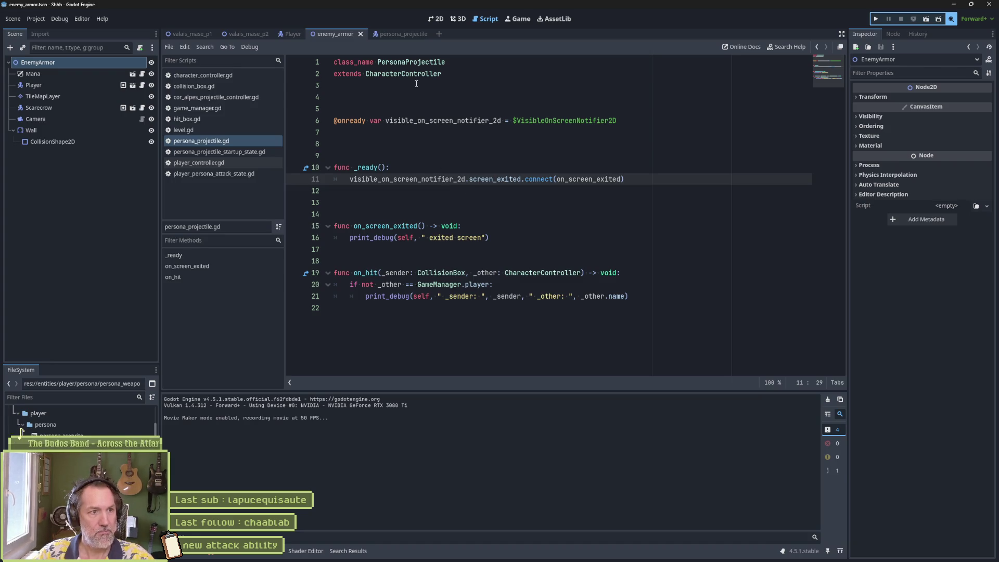
pyautogui.click(412, 167)
pyautogui.press('Return')
pyautogui.write('super()')
pyautogui.hotkey('ctrl', 's')
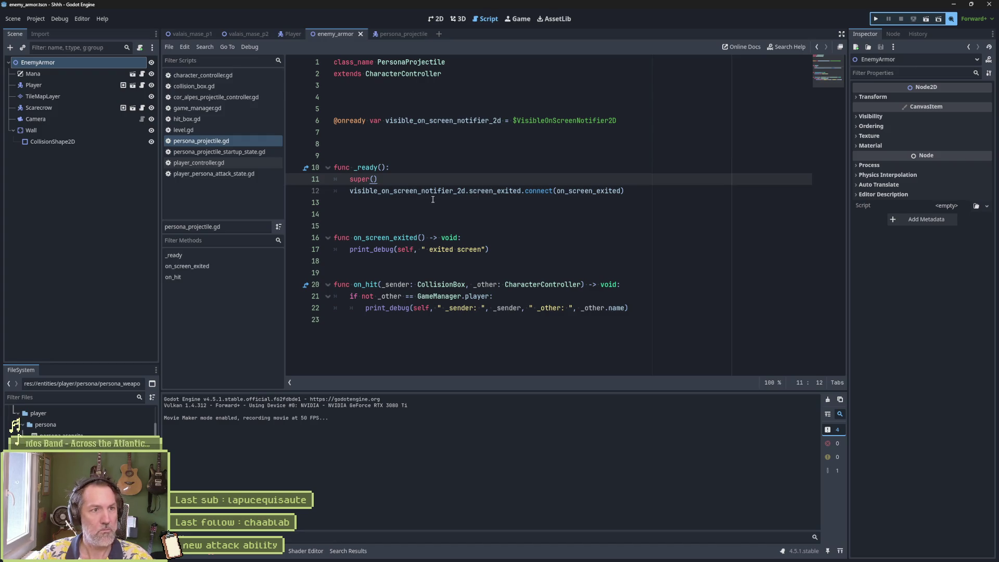
pyautogui.press('F6')
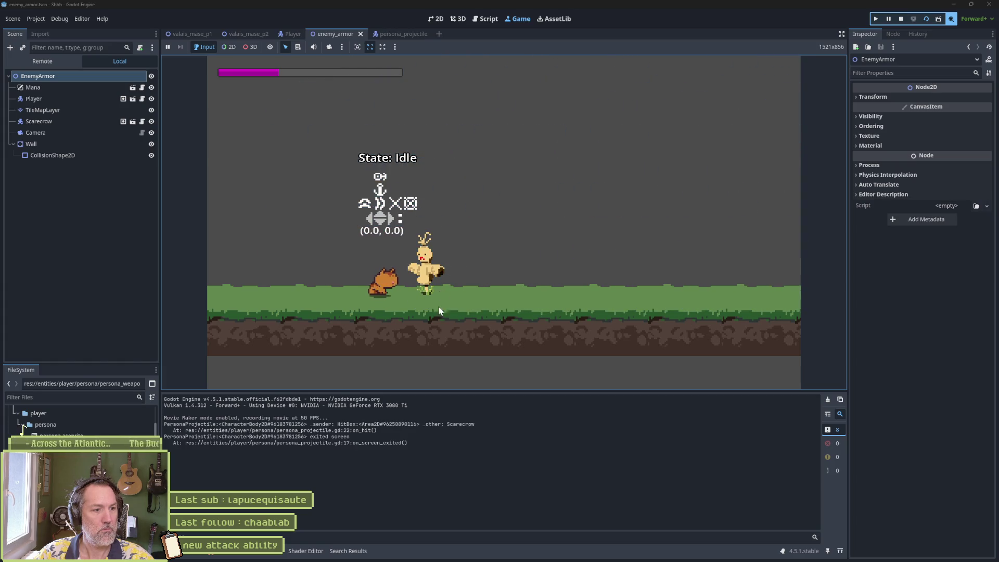
# Stop the game, add queue_free() after the debug print in on_screen_exited, save and rerun
pyautogui.press('F8')
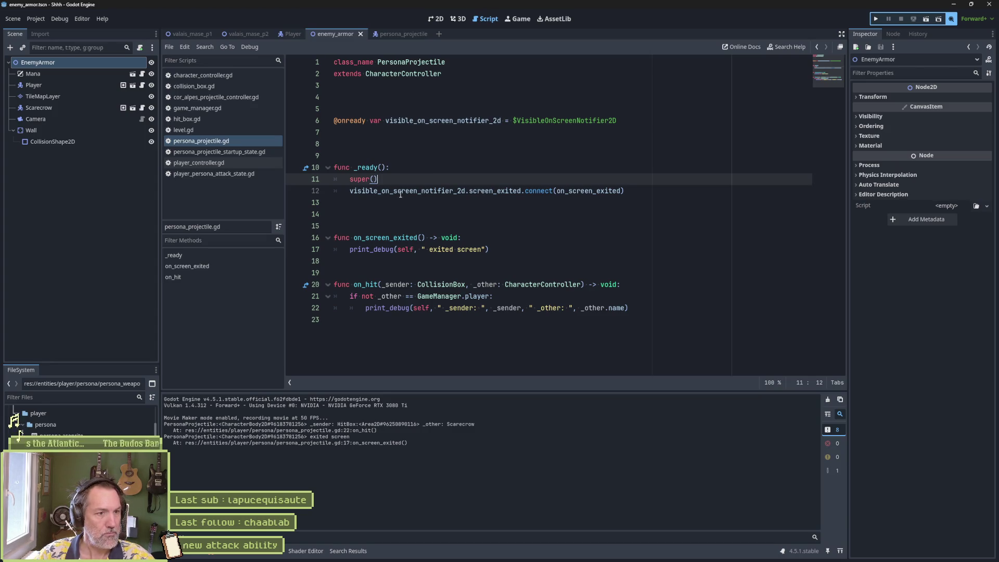
pyautogui.moveTo(351, 192); pyautogui.dragTo(626, 191)
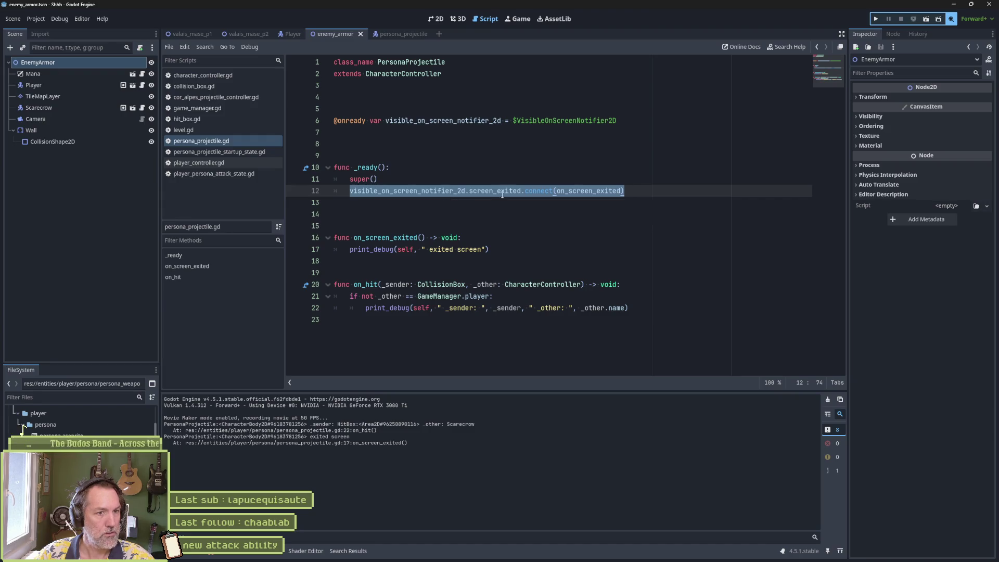
pyautogui.click(511, 245)
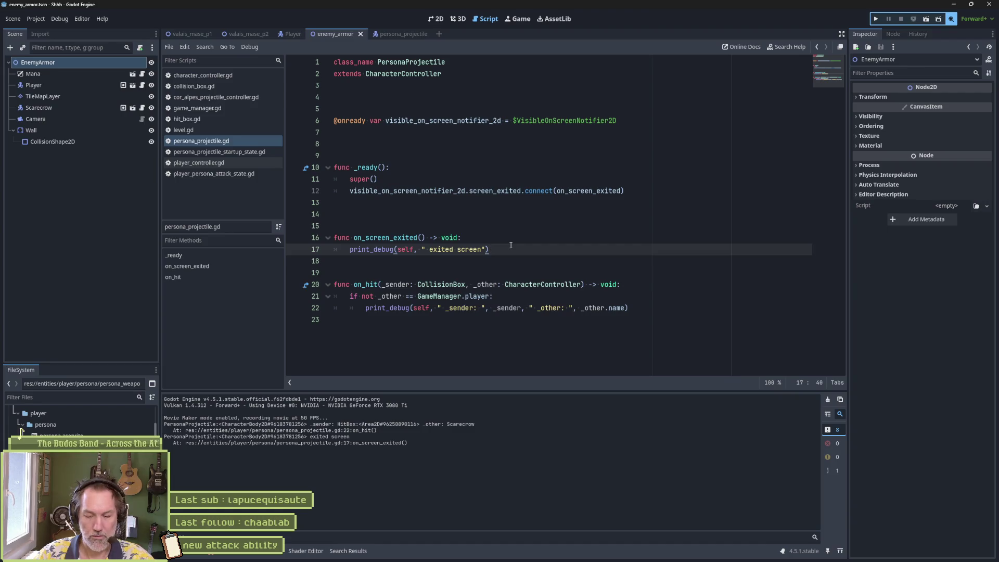
pyautogui.press('Return')
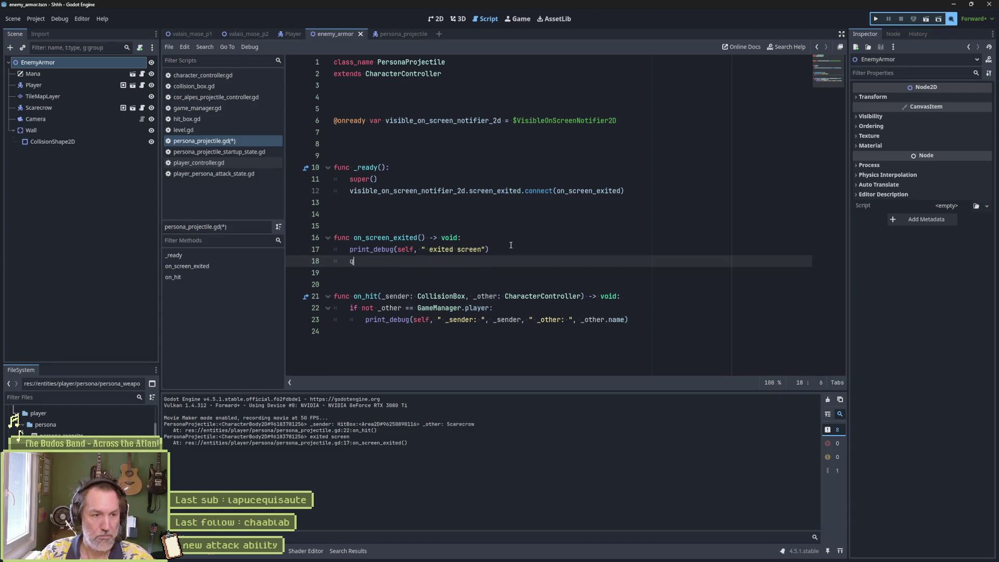
pyautogui.write('ue')
pyautogui.press('Down')
pyautogui.press('Down')
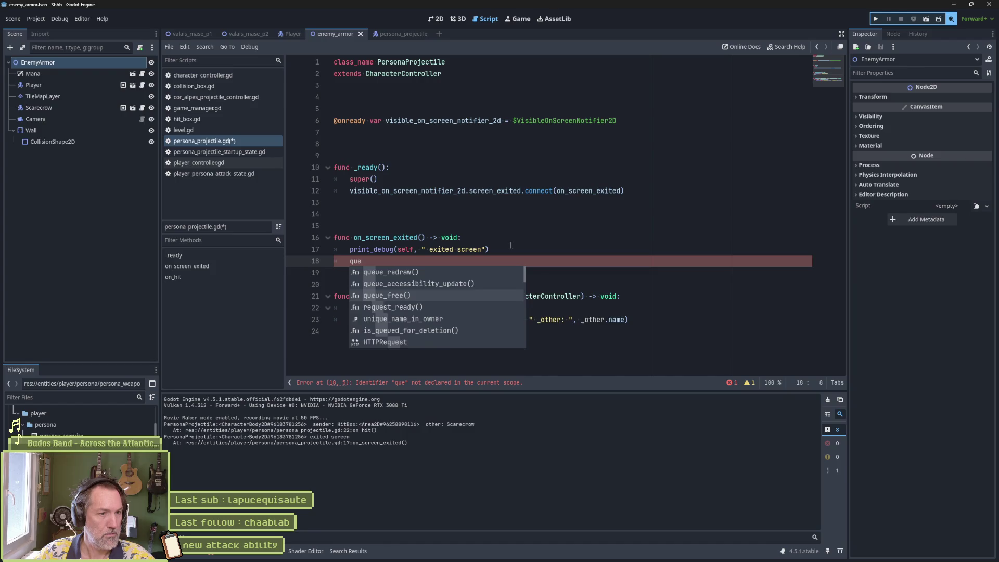
pyautogui.press('Return')
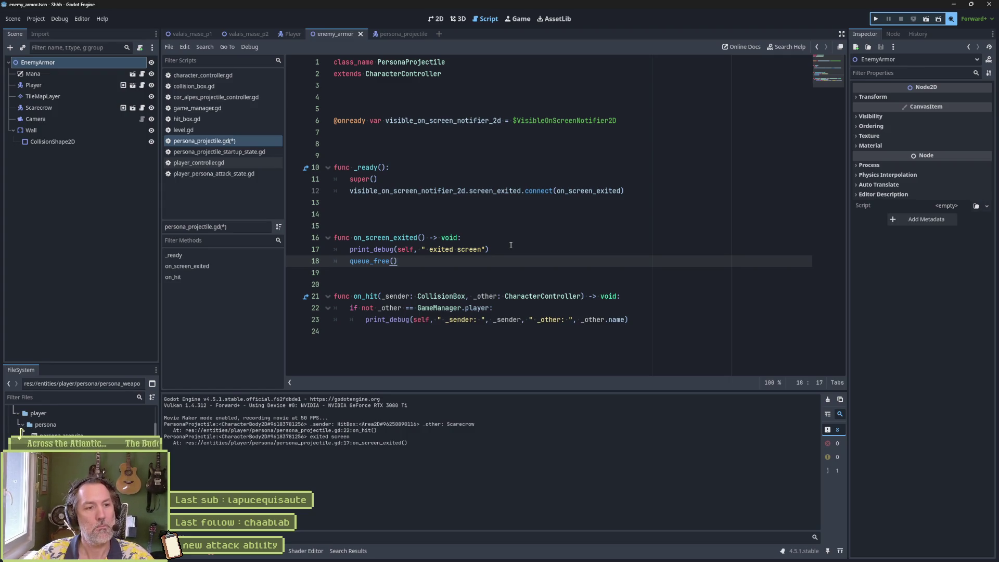
pyautogui.hotkey('ctrl', 's')
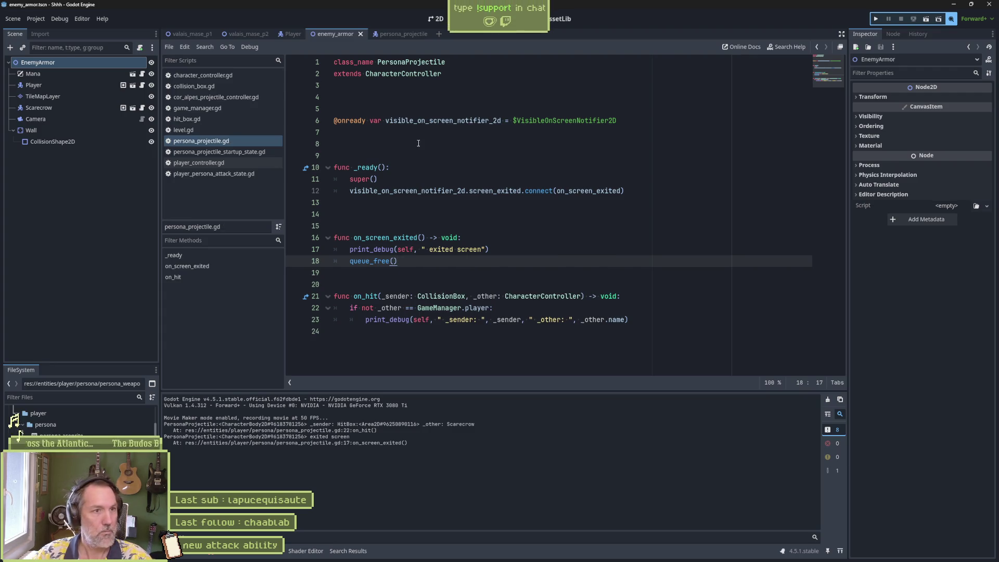
pyautogui.press('F6')
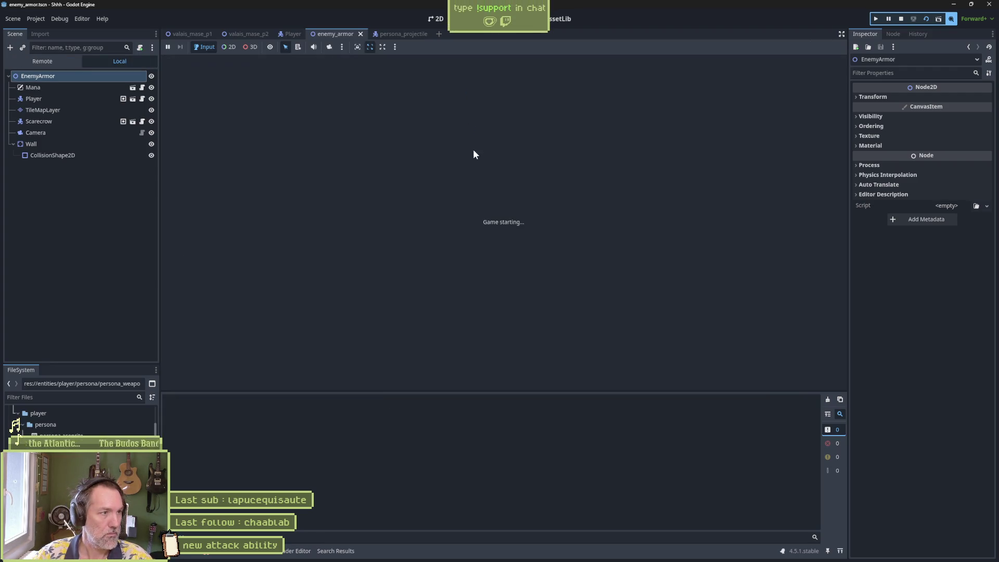
# In the Remote tree, expand EnemyArmor, fire the cat projectile at the Scarecrow, then stop the game
pyautogui.click(47, 61)
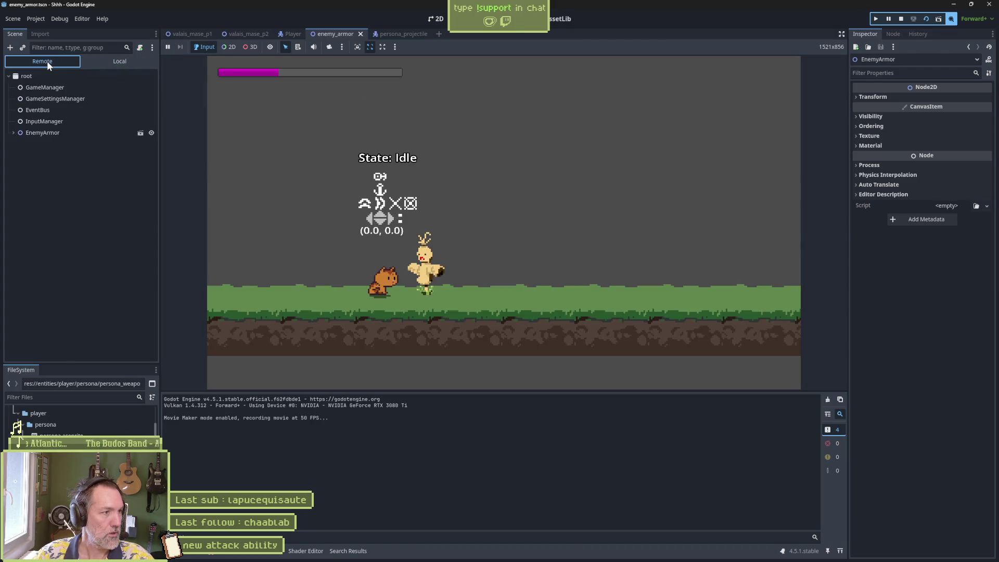
pyautogui.click(13, 132)
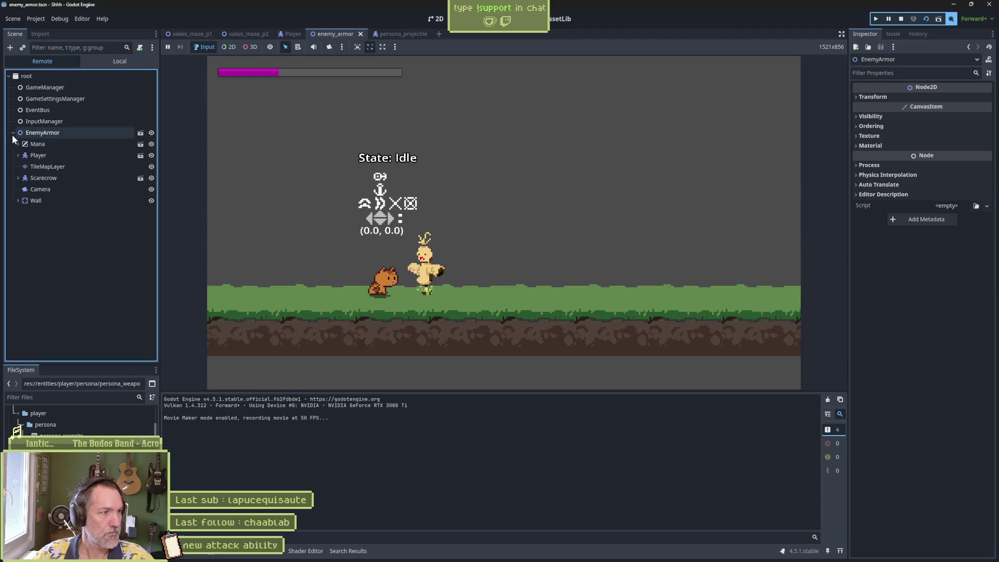
pyautogui.click(280, 227)
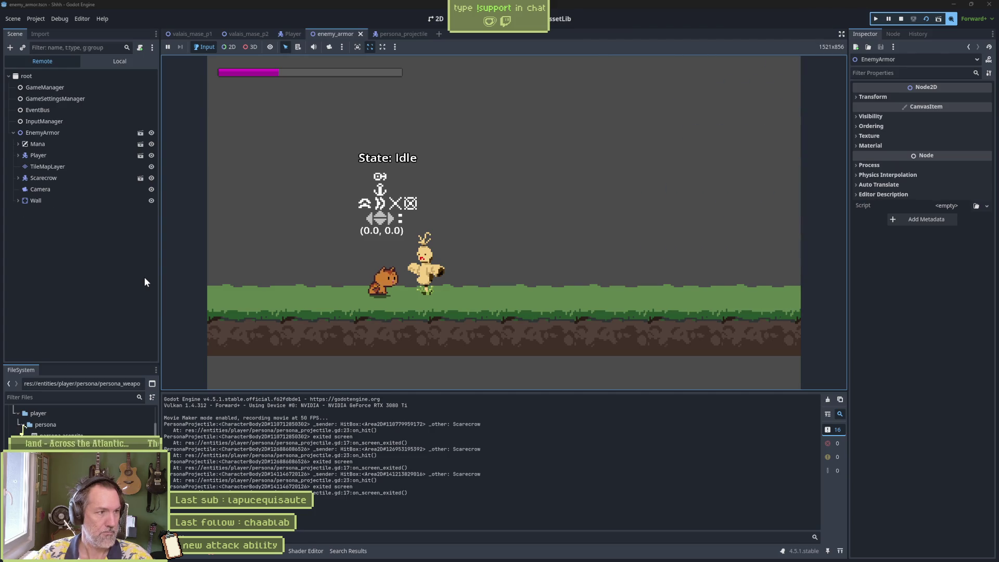
pyautogui.press('F8')
pyautogui.click(499, 249)
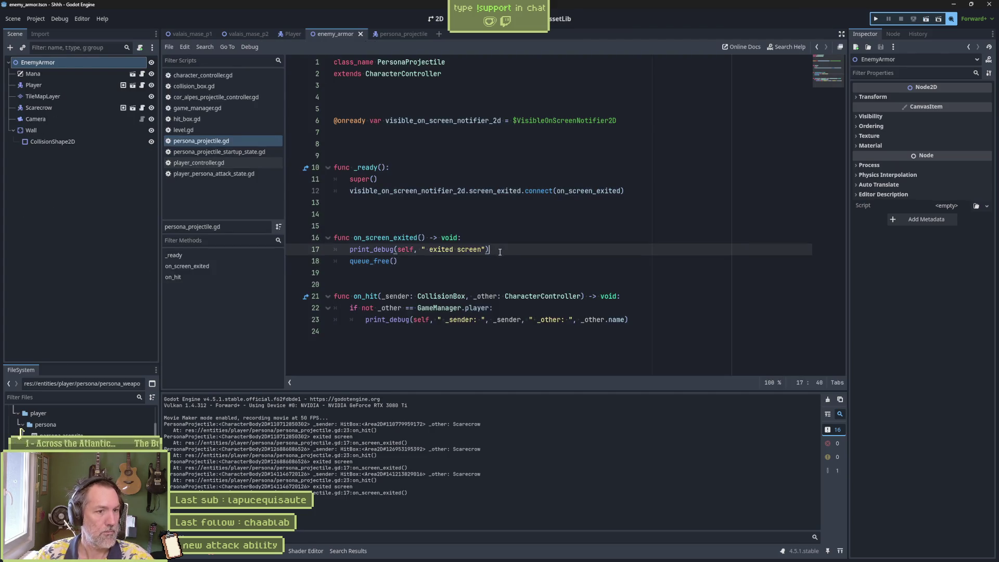
# Delete the print_debug line and a spare blank line, refold functions, and open the persona_projectile scene
pyautogui.hotkey('ctrl', 'shift', 'k')
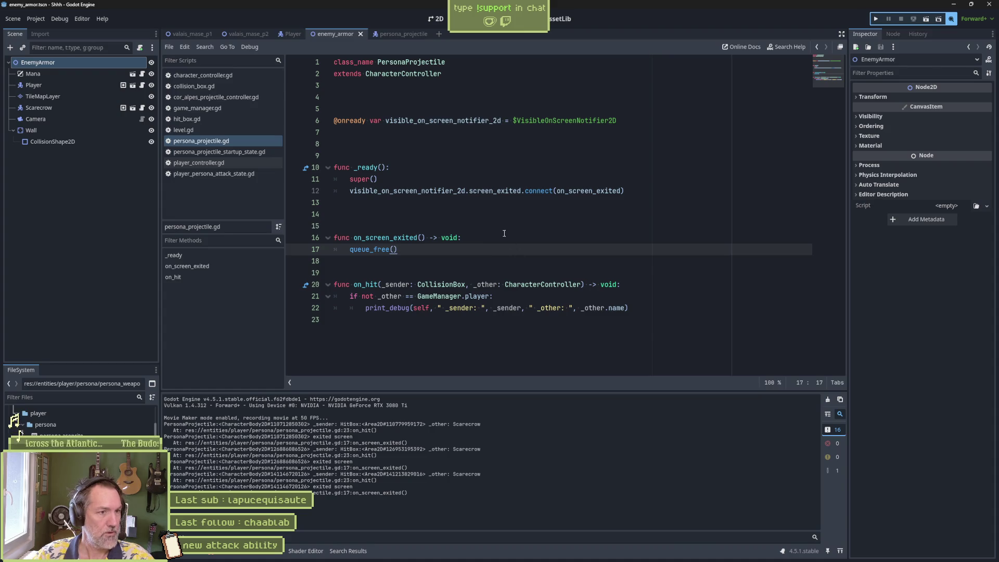
pyautogui.click(418, 211)
pyautogui.hotkey('ctrl', 'shift', 'k')
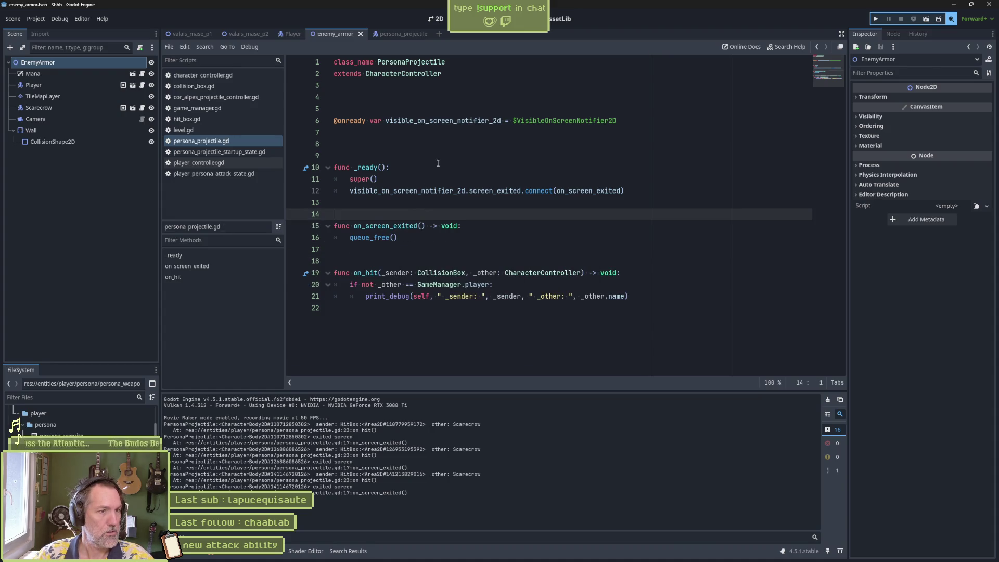
pyautogui.hotkey('ctrl', 'alt', 'f')
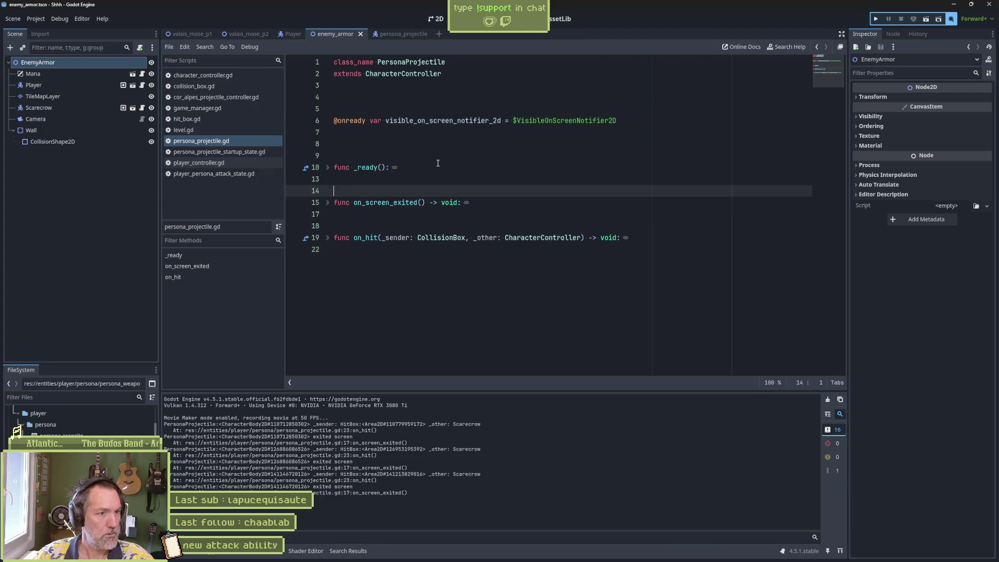
pyautogui.click(329, 168)
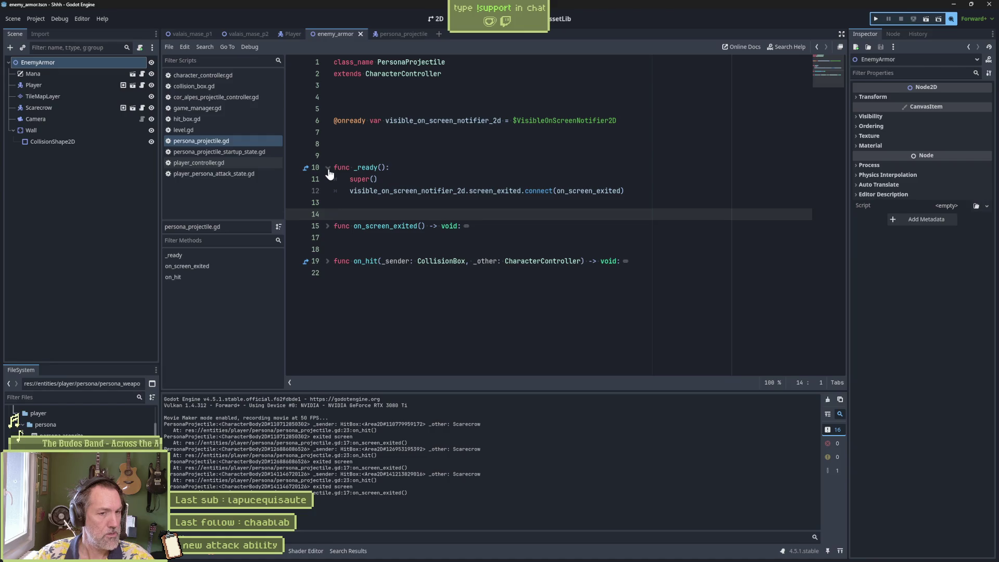
pyautogui.click(328, 225)
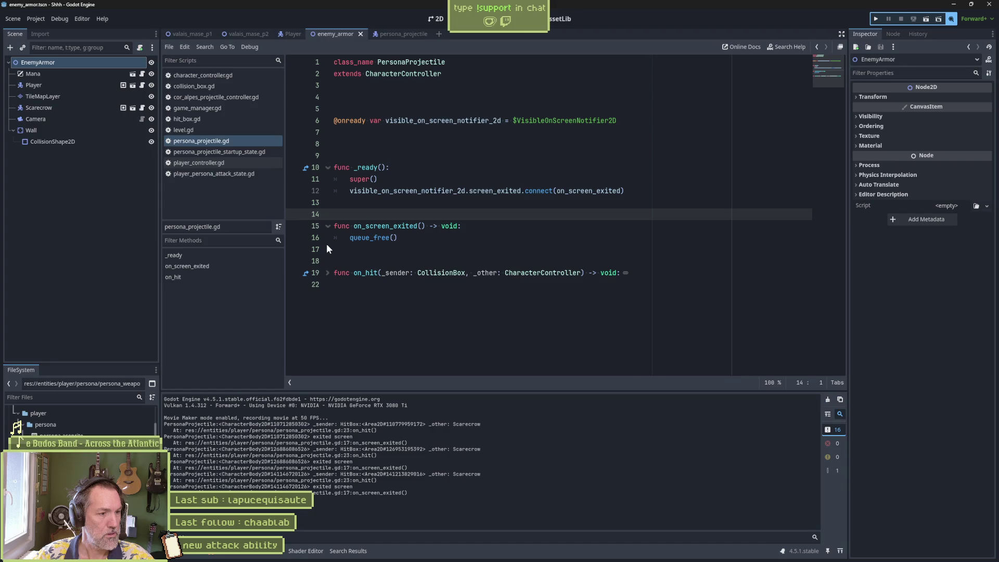
pyautogui.click(327, 273)
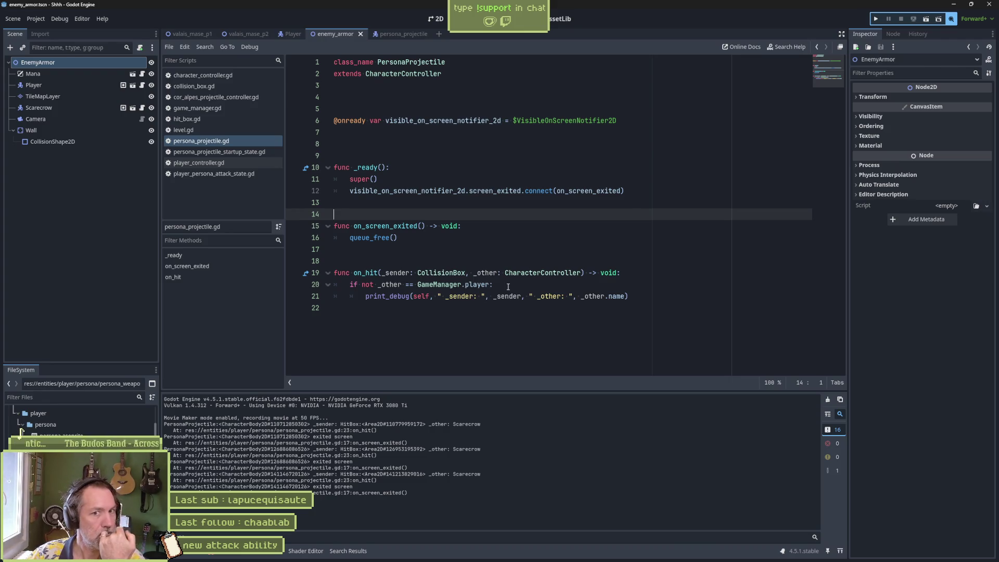
pyautogui.click(398, 34)
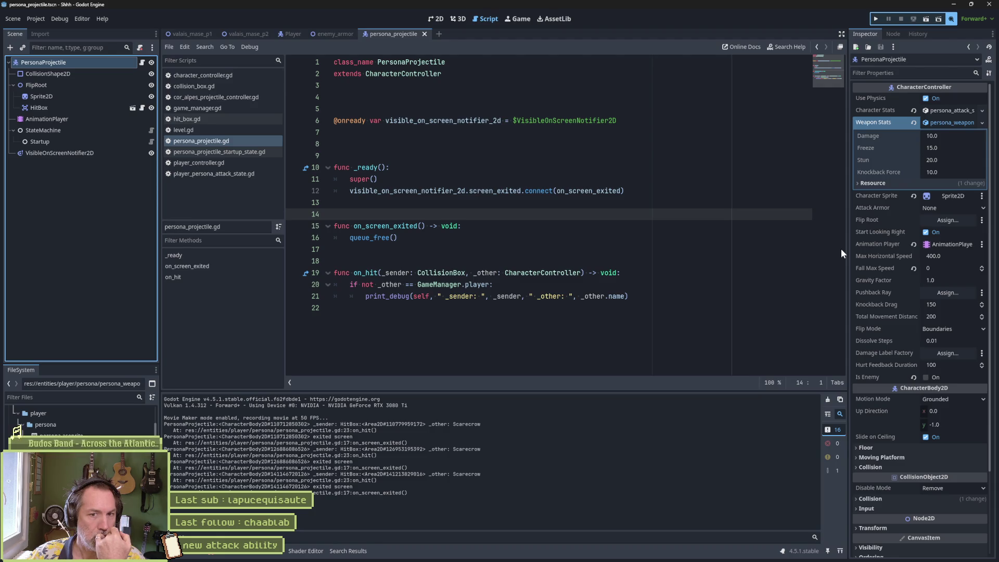
# Assign FlipRoot as the Flip Root, nest VisibleOnScreenNotifier2D under FlipRoot, save, and select AnimationPlayer
pyautogui.moveTo(78, 85)
pyautogui.mouseDown()
pyautogui.moveTo(520, 208)
pyautogui.moveTo(947, 220)
pyautogui.mouseUp()
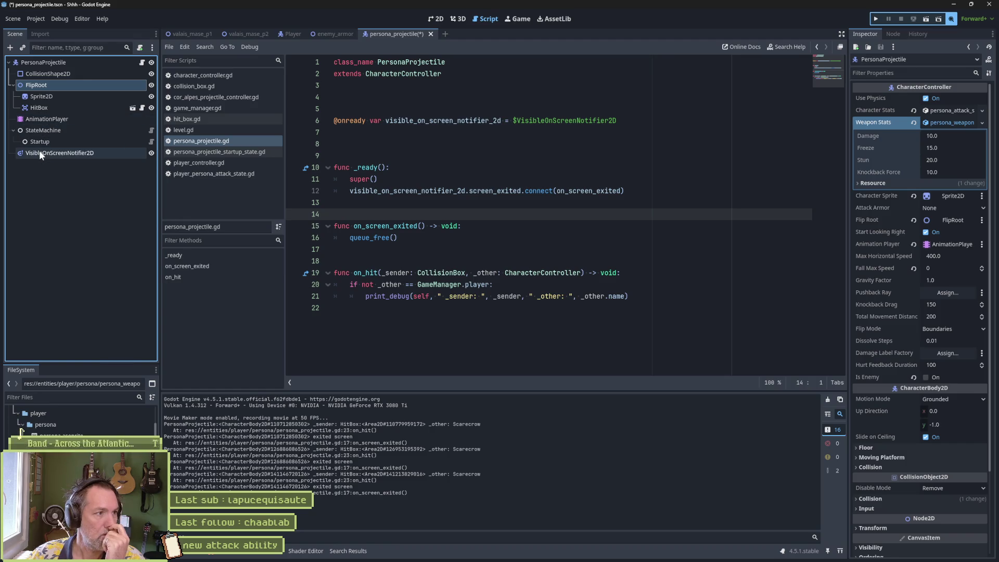
pyautogui.click(439, 18)
pyautogui.moveTo(55, 151); pyautogui.dragTo(62, 87)
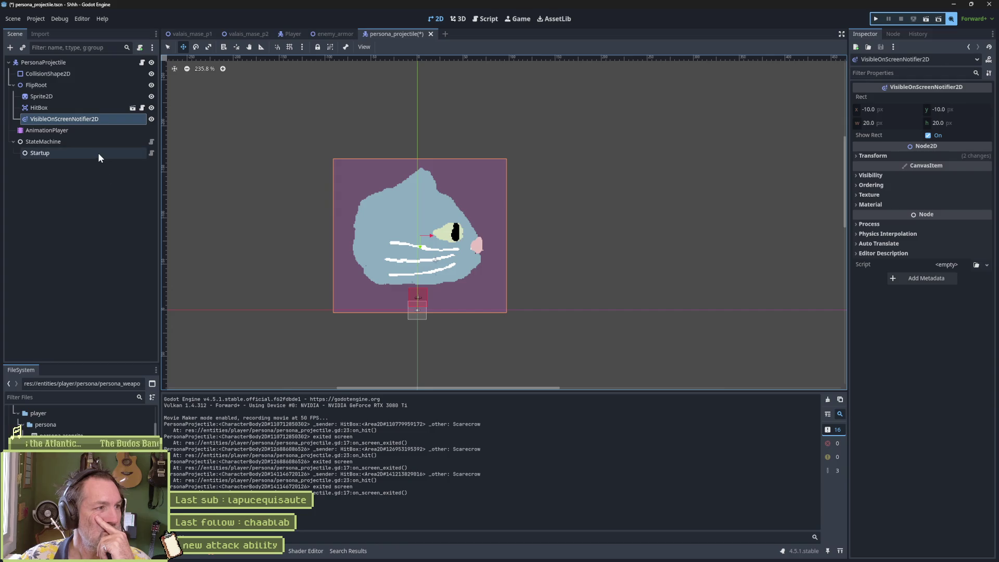
pyautogui.hotkey('ctrl', 's')
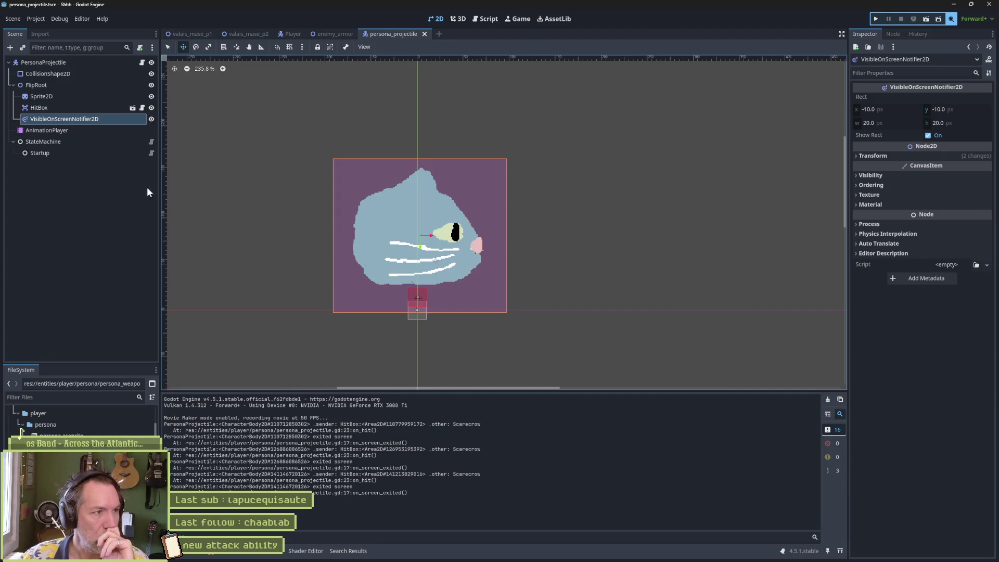
pyautogui.click(95, 131)
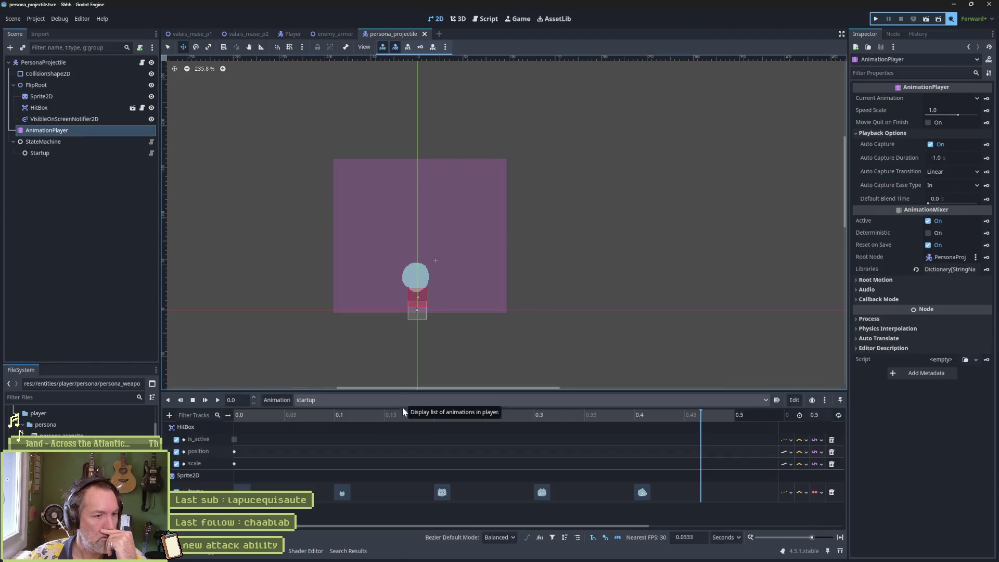
# In the active animation, move the HitBox to position (2, -29) over the cat and save the scene
pyautogui.click(401, 402)
pyautogui.click(381, 423)
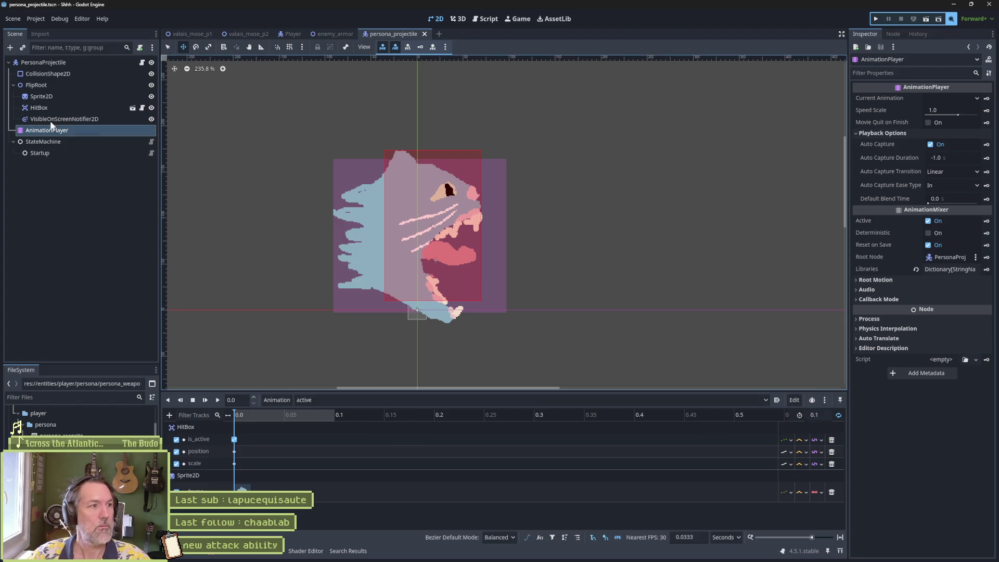
pyautogui.click(72, 108)
pyautogui.moveTo(441, 209)
pyautogui.mouseDown()
pyautogui.moveTo(432, 252)
pyautogui.moveTo(448, 234)
pyautogui.mouseUp()
pyautogui.press('s')
pyautogui.press('w')
pyautogui.click(983, 390)
pyautogui.hotkey('ctrl', 's')
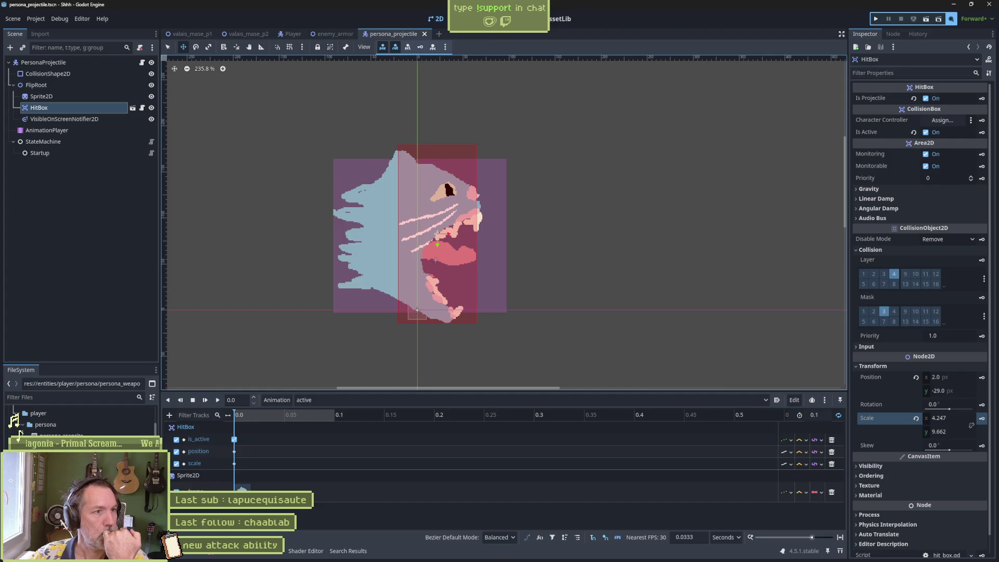
pyautogui.click(491, 18)
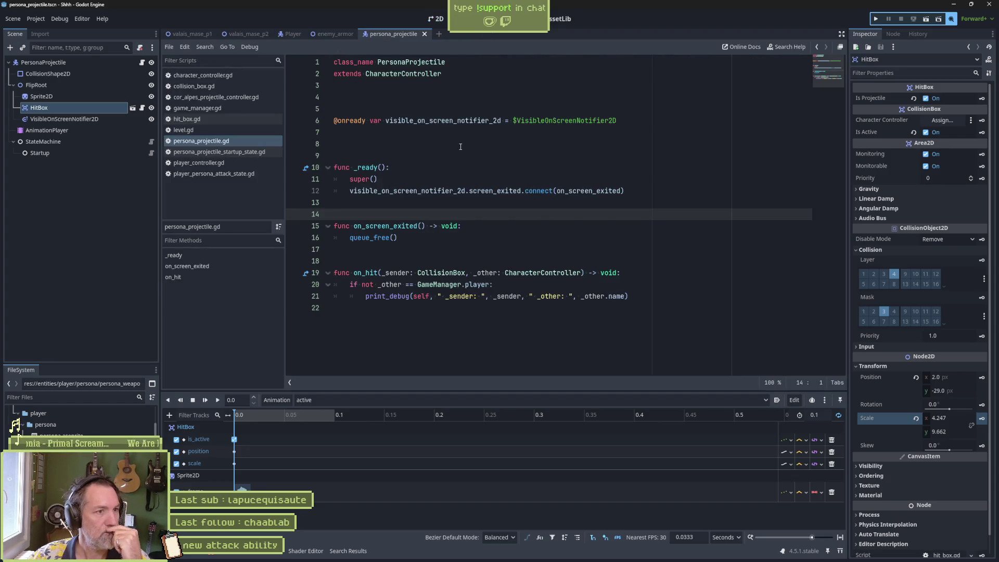
# Review update_state in the persona attack state script, then open persona_projectile_startup_state.gd
pyautogui.click(293, 34)
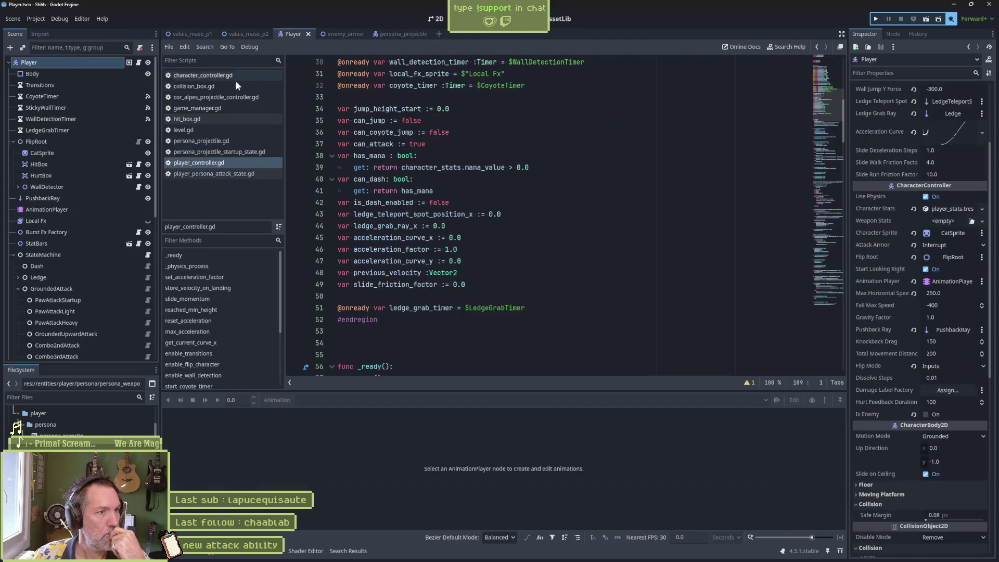
pyautogui.scroll(-5, 104, 281)
pyautogui.click(148, 254)
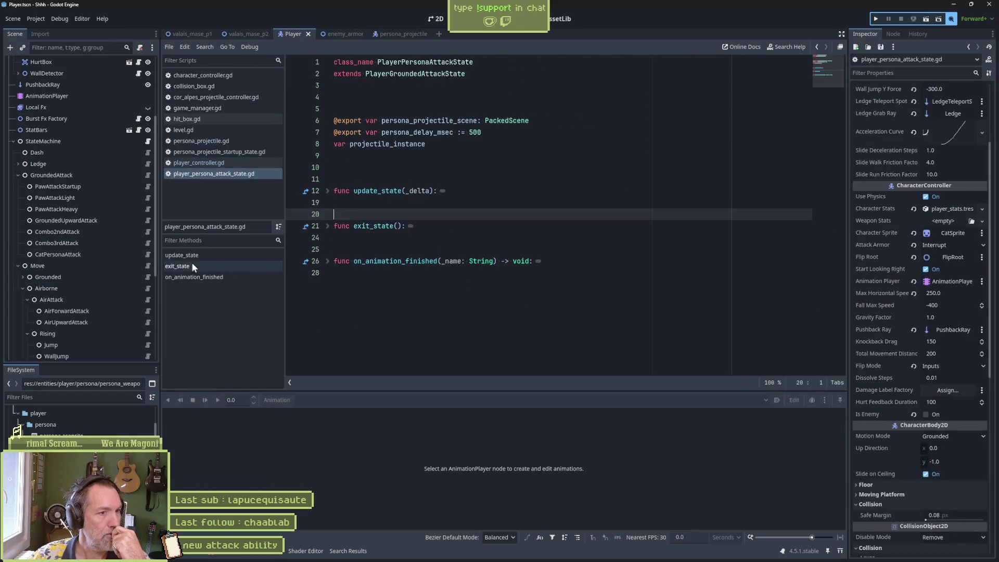
pyautogui.click(327, 191)
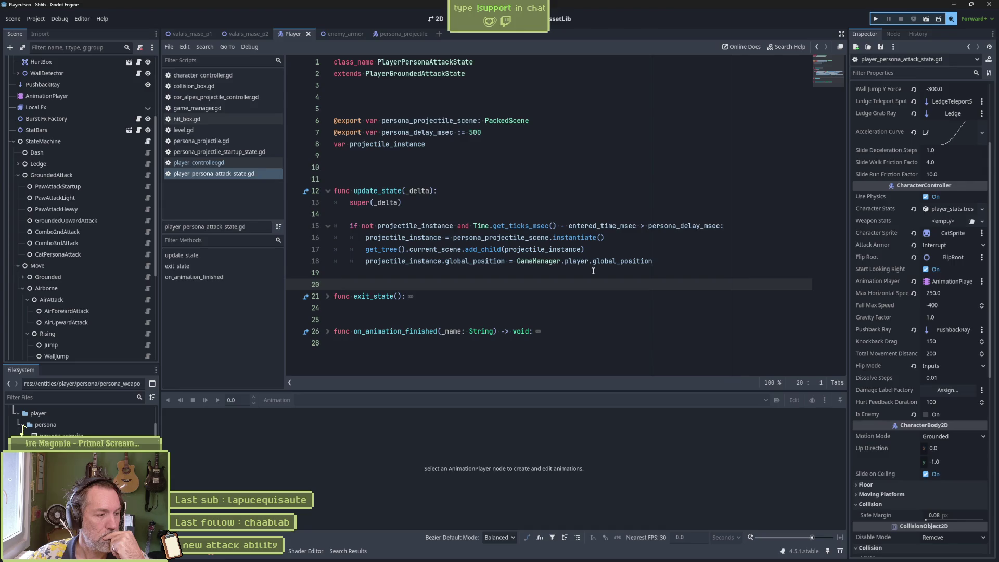
pyautogui.click(403, 35)
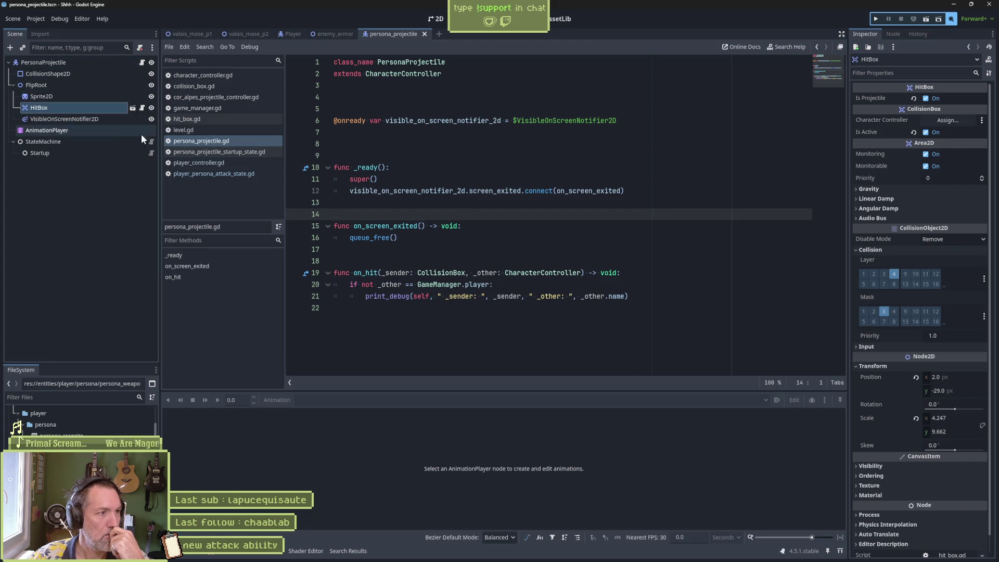
pyautogui.click(150, 152)
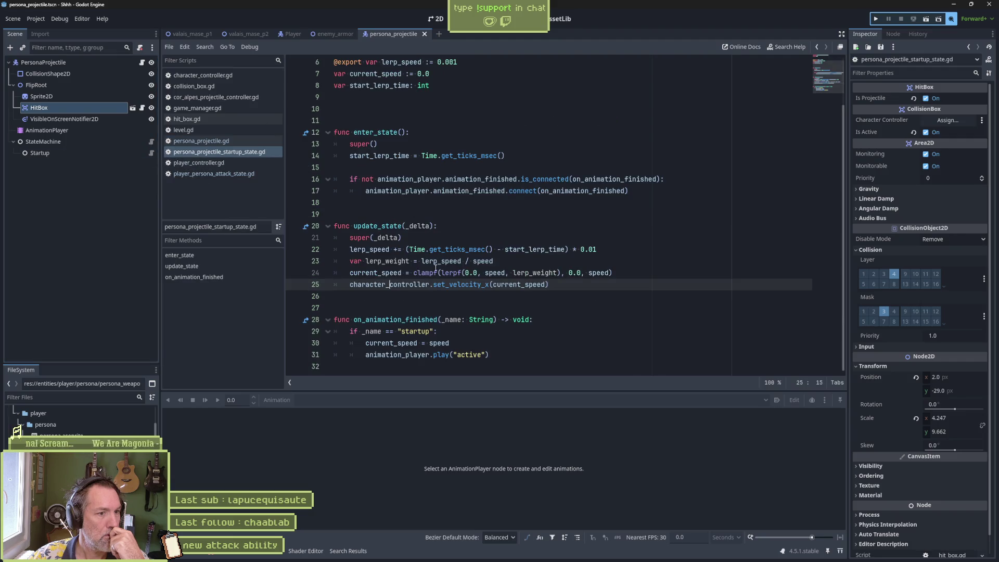
# Add 'if not GameManager.player.looking_right:' on a new line above set_velocity_x
pyautogui.doubleClick(515, 284)
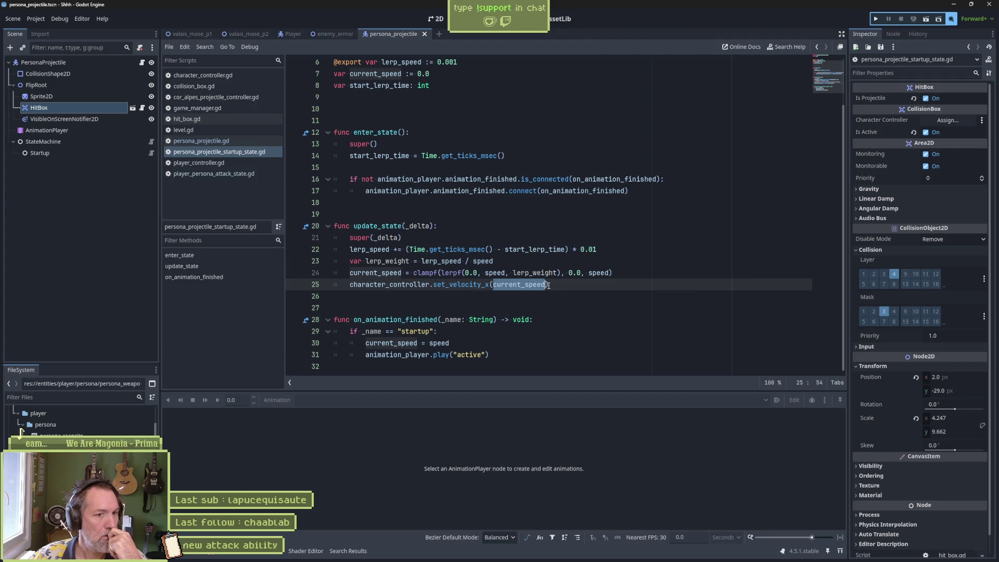
pyautogui.tripleClick(709, 285)
pyautogui.click(640, 272)
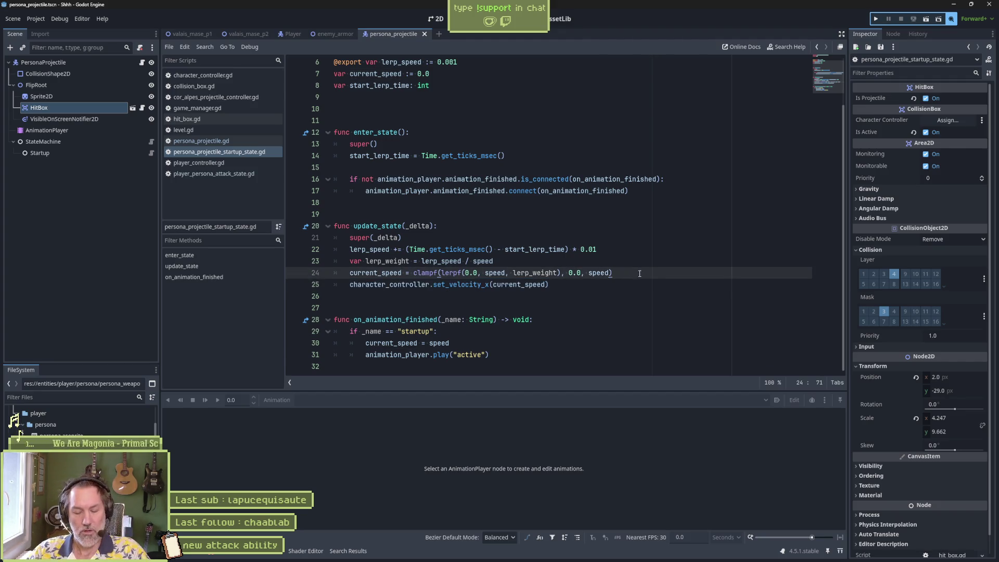
pyautogui.press('Return')
pyautogui.write('if G')
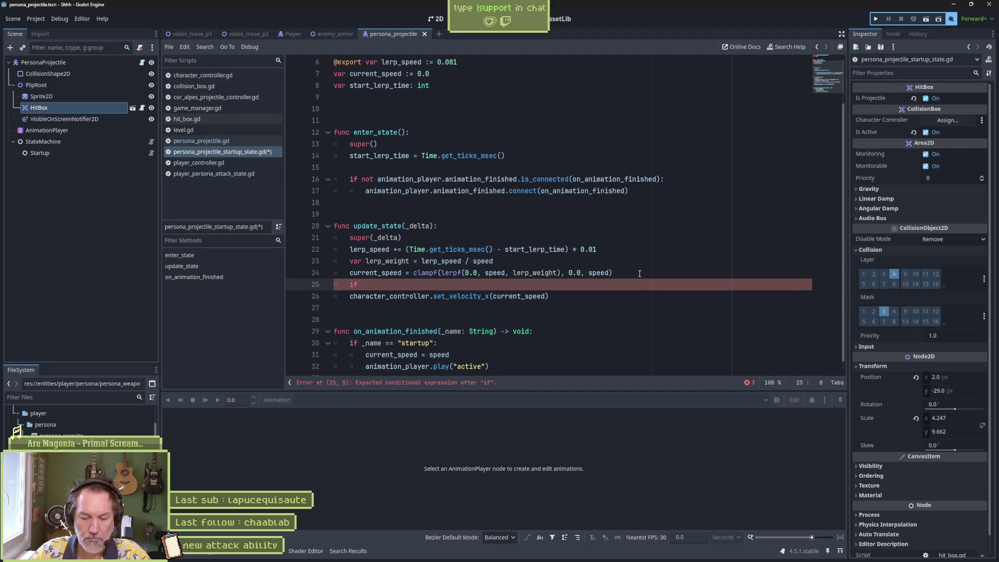
pyautogui.write('ame')
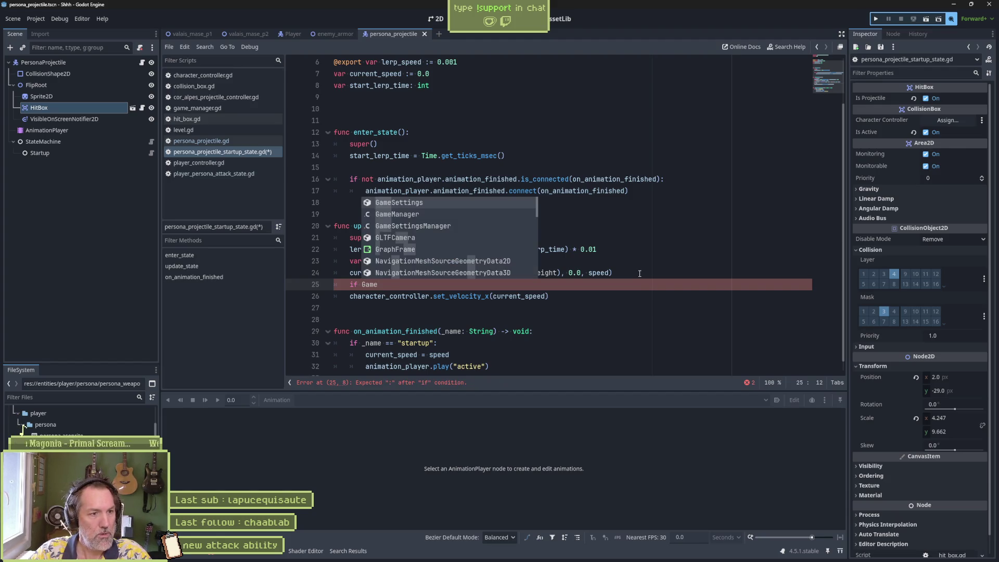
pyautogui.press('Down')
pyautogui.press('Return')
pyautogui.write('pl')
pyautogui.press('BackSpace')
pyautogui.press('BackSpace')
pyautogui.write('.player.lo')
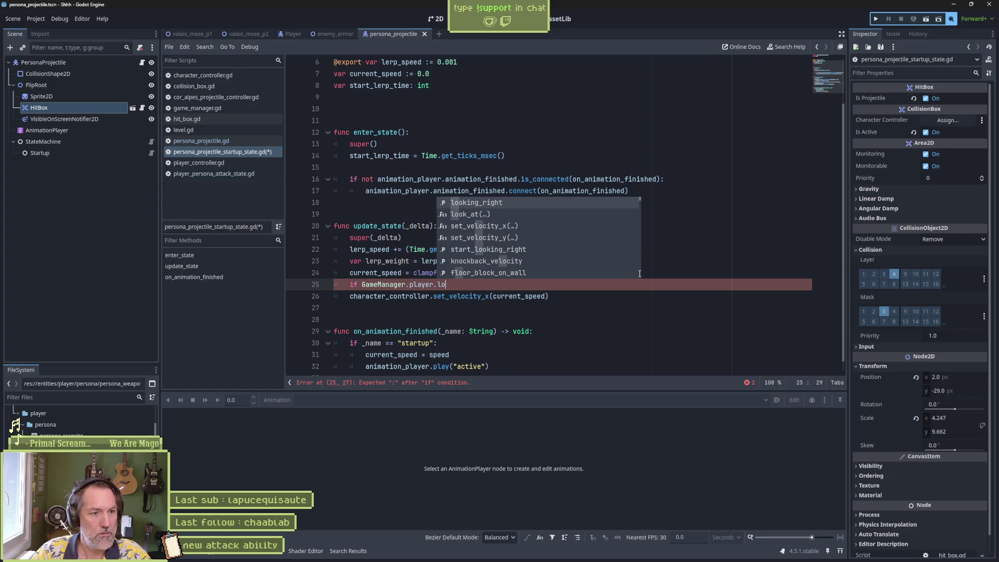
pyautogui.press('Return')
pyautogui.write('not ')
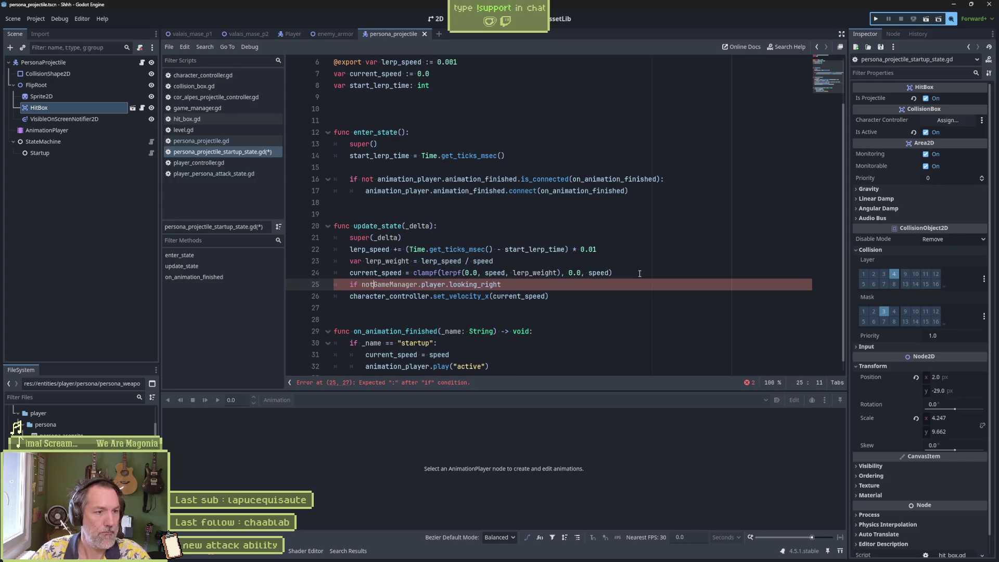
pyautogui.write(':')
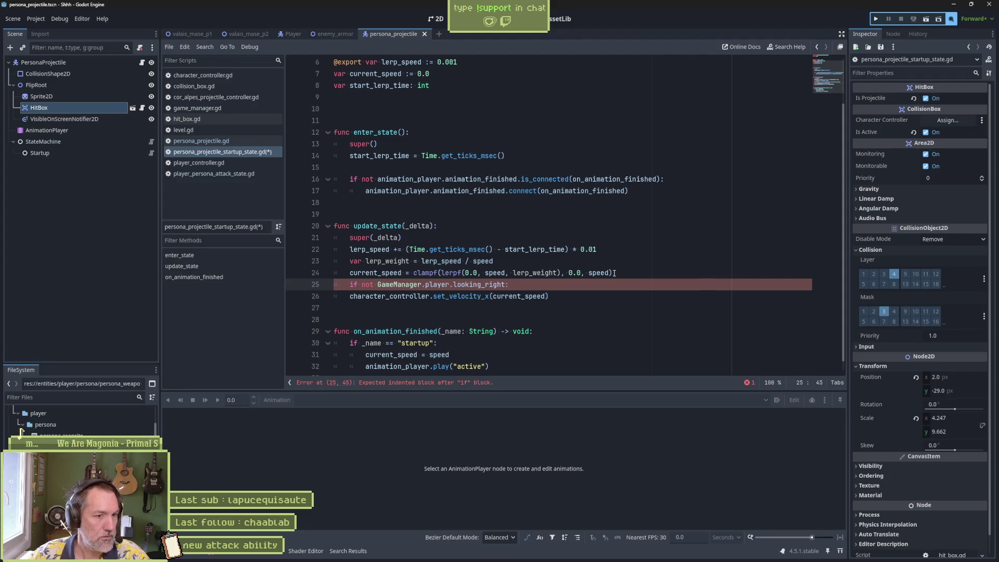
# Make the if block apply 'current_speed *= -1', save, and run the enemy_armor scene
pyautogui.press('Return')
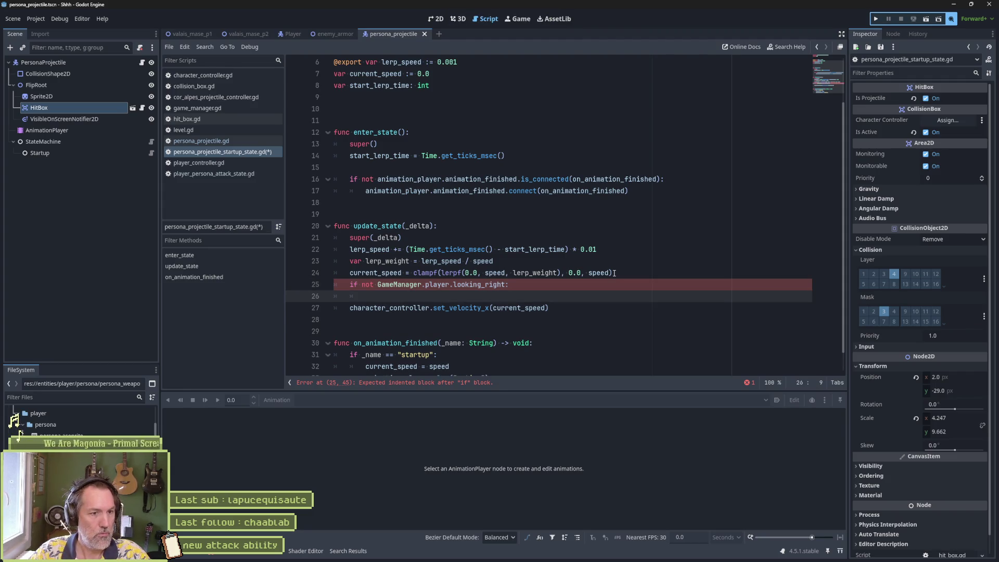
pyautogui.write('cur')
pyautogui.press('Return')
pyautogui.write('*')
pyautogui.press('BackSpace')
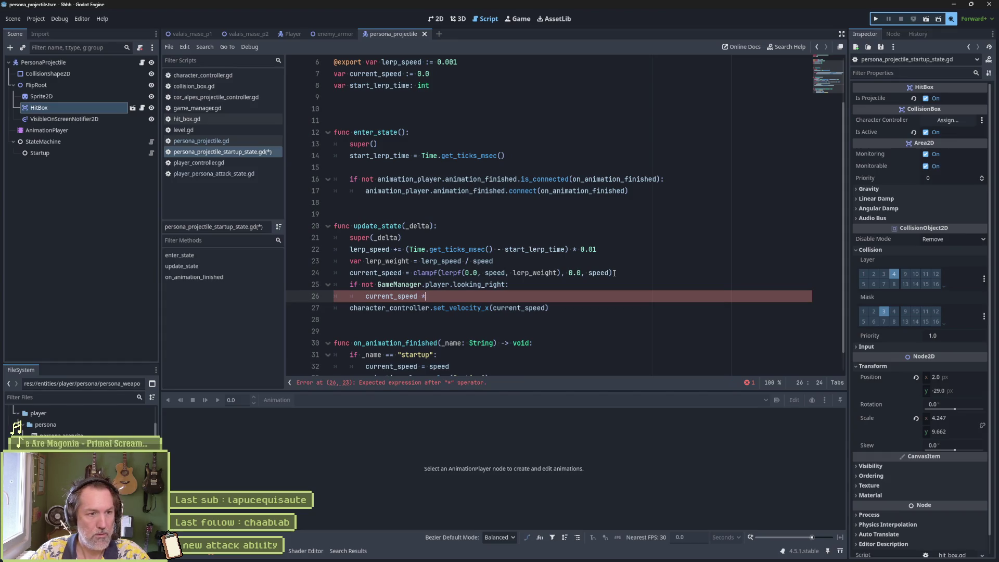
pyautogui.write('-')
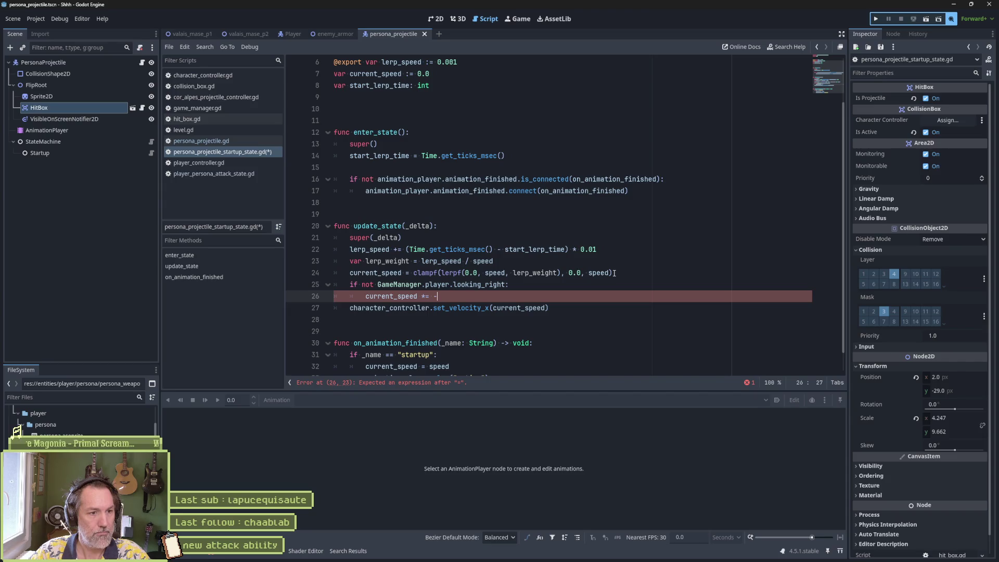
pyautogui.hotkey('ctrl', 's')
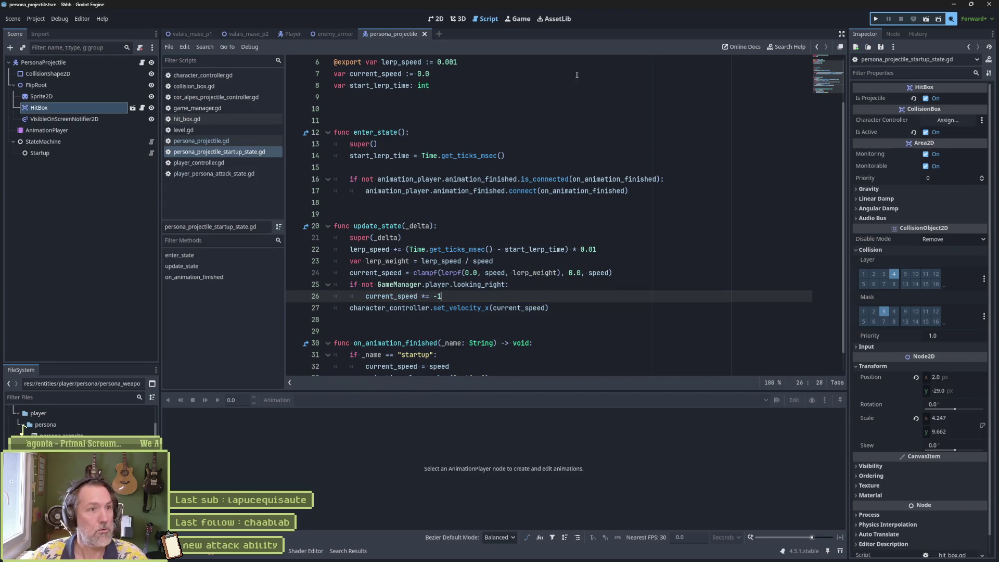
pyautogui.click(333, 33)
pyautogui.press('F6')
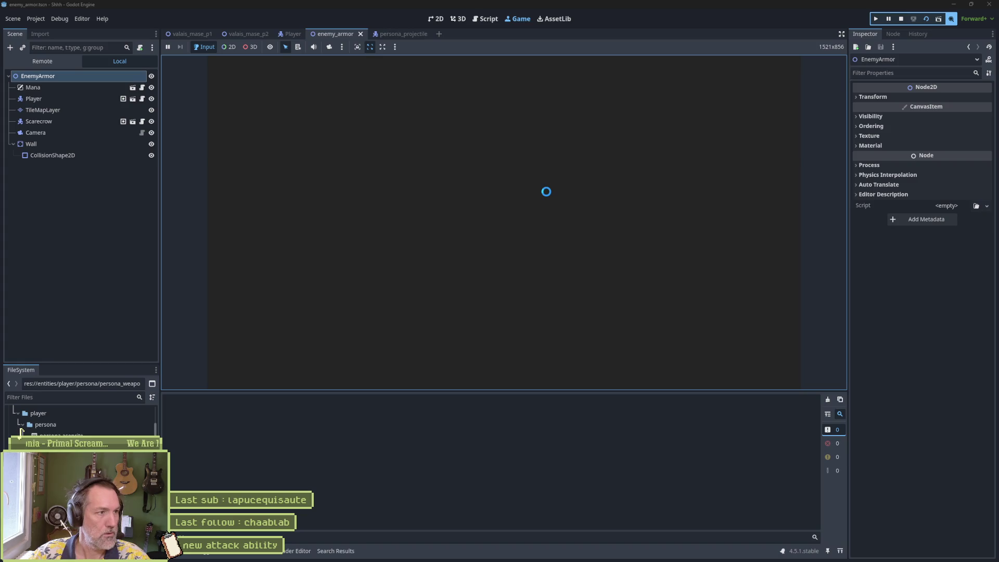
# Walk the player left and fire the cat attack, then stop the crashed debug run
pyautogui.press('Left')
pyautogui.press('x')
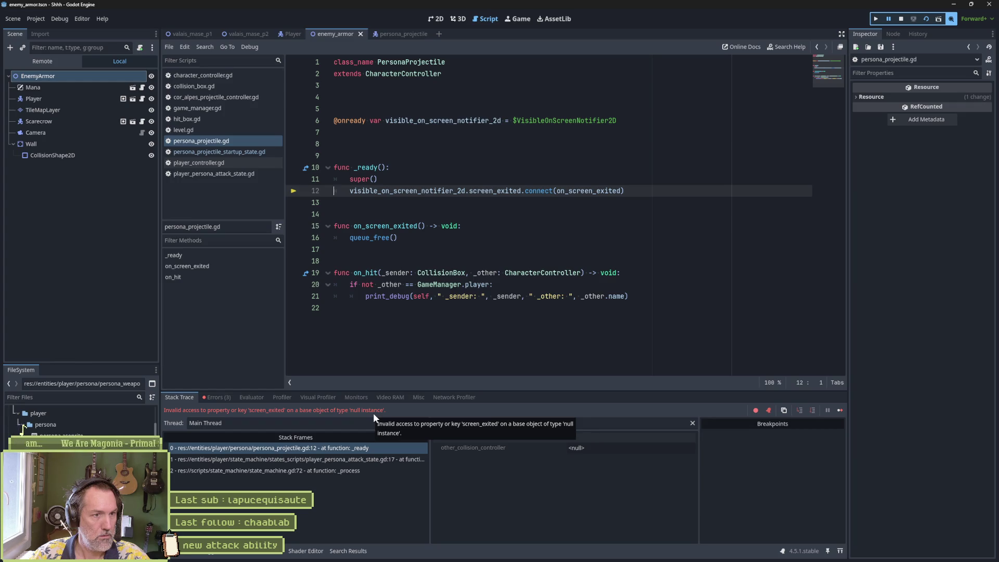
pyautogui.press('F8')
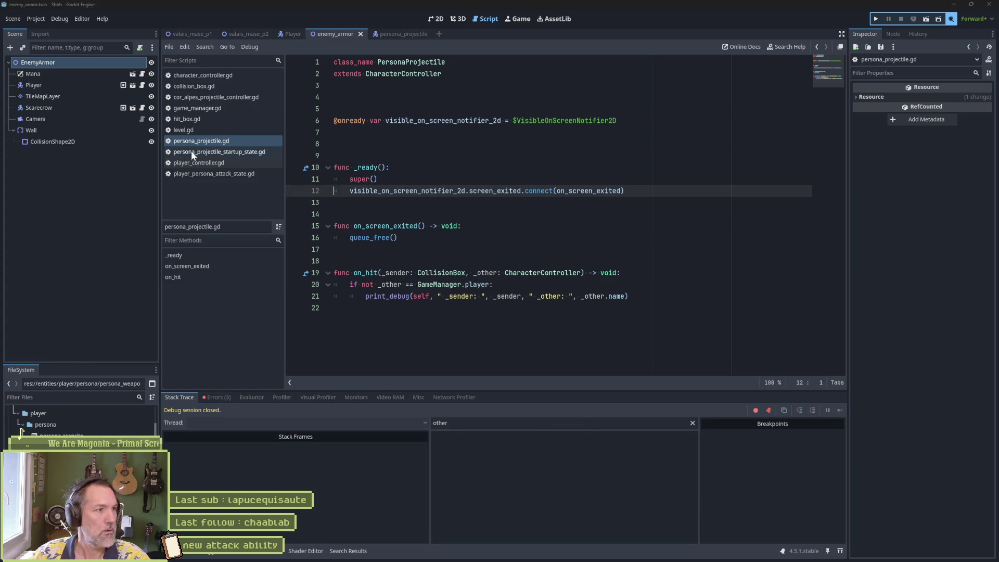
# Delete the broken notifier line and drag VisibleOnScreenNotifier2D into the projectile script as an onready reference
pyautogui.press('Up')
pyautogui.press('Up')
pyautogui.press('Up')
pyautogui.hotkey('ctrl', 'x')
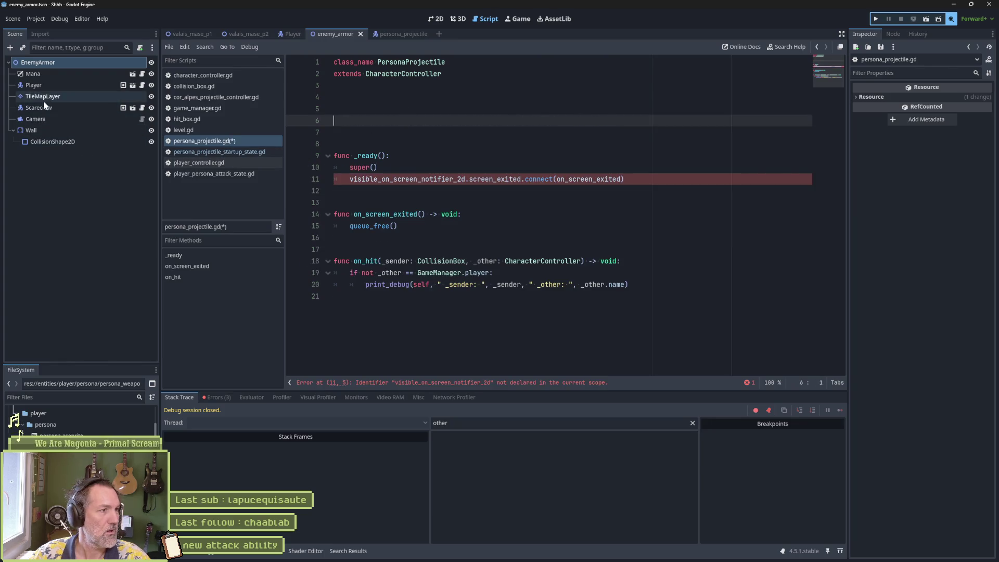
pyautogui.click(386, 33)
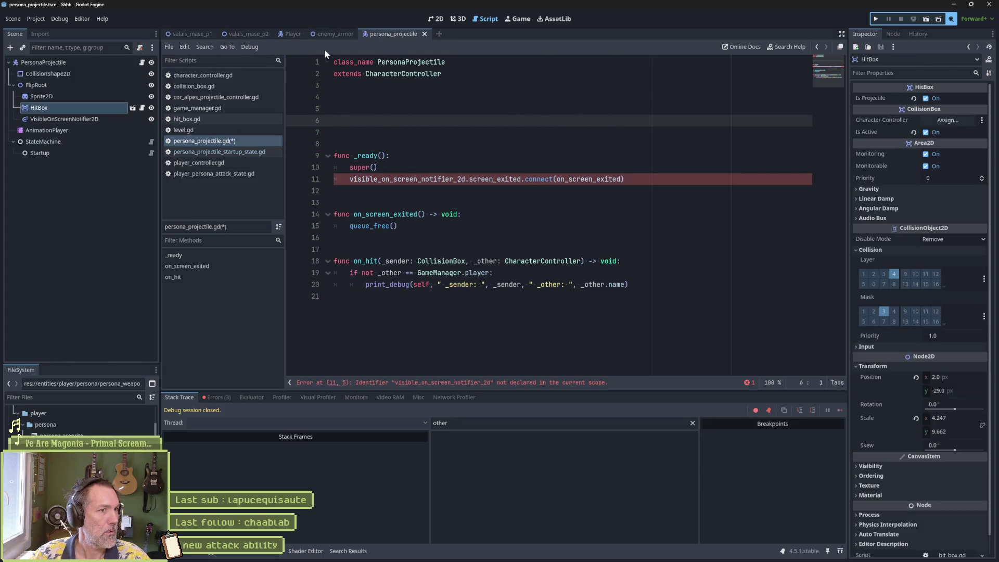
pyautogui.click(60, 119)
pyautogui.moveTo(57, 115); pyautogui.dragTo(361, 120)
# Save, play-test enemy_armor walking right without a crash, then stop and return to persona_projectile
pyautogui.hotkey('ctrl', 's')
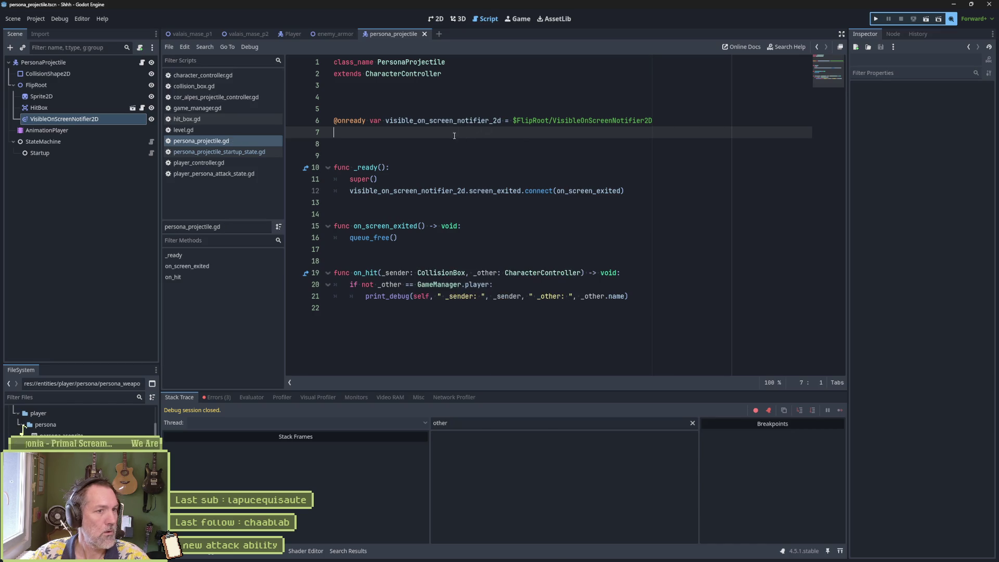
pyautogui.click(330, 37)
pyautogui.press('F6')
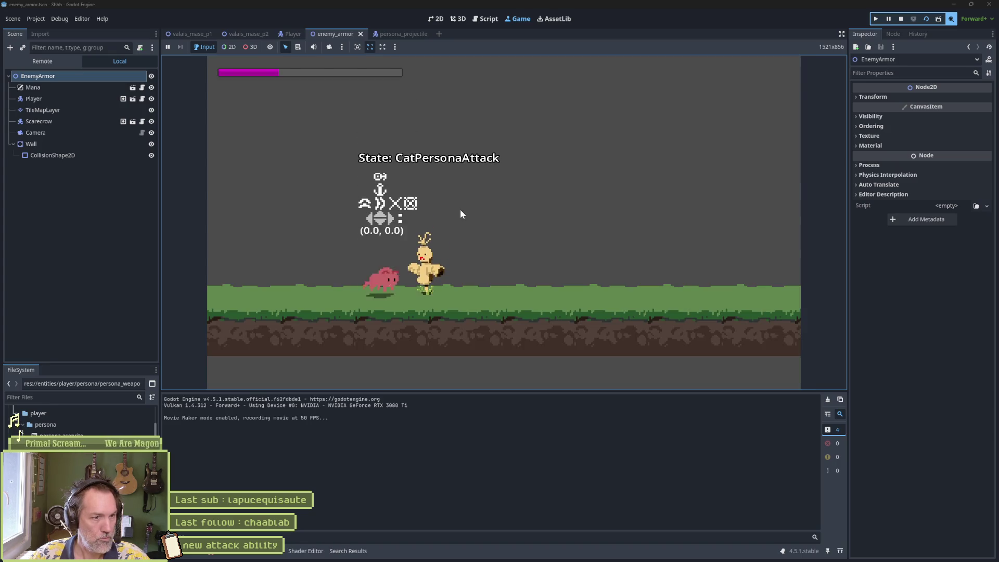
pyautogui.press('Right')
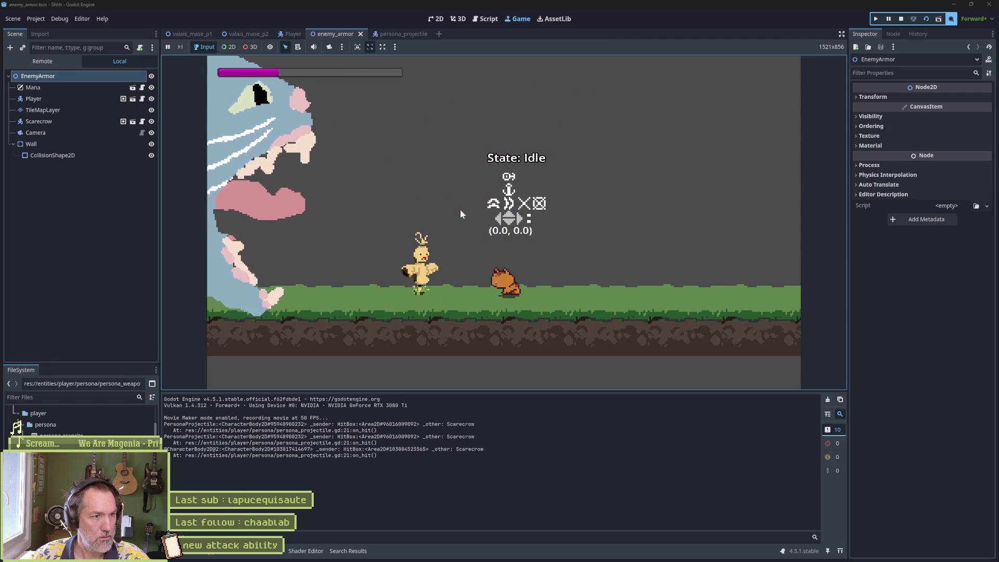
pyautogui.press('F8')
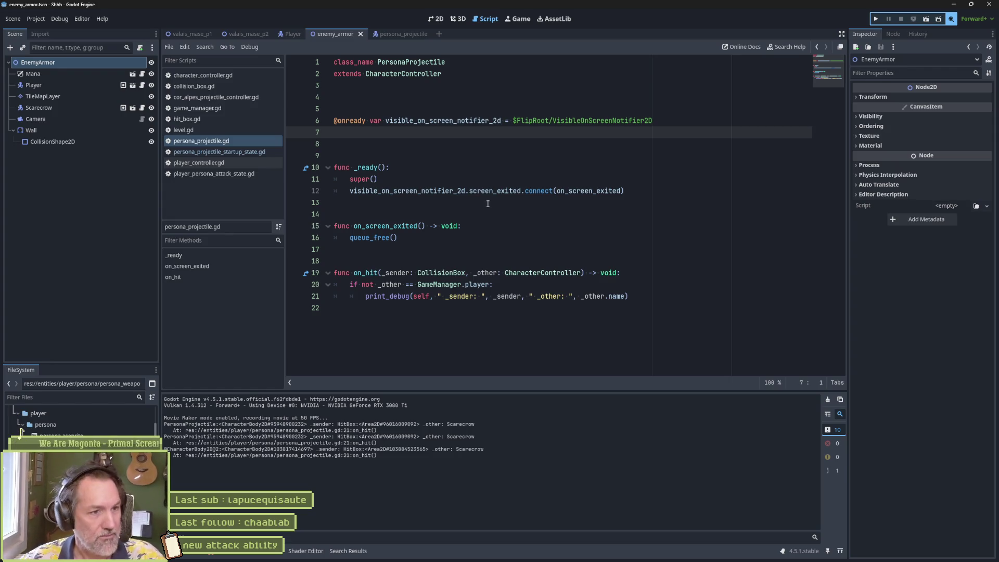
pyautogui.click(403, 35)
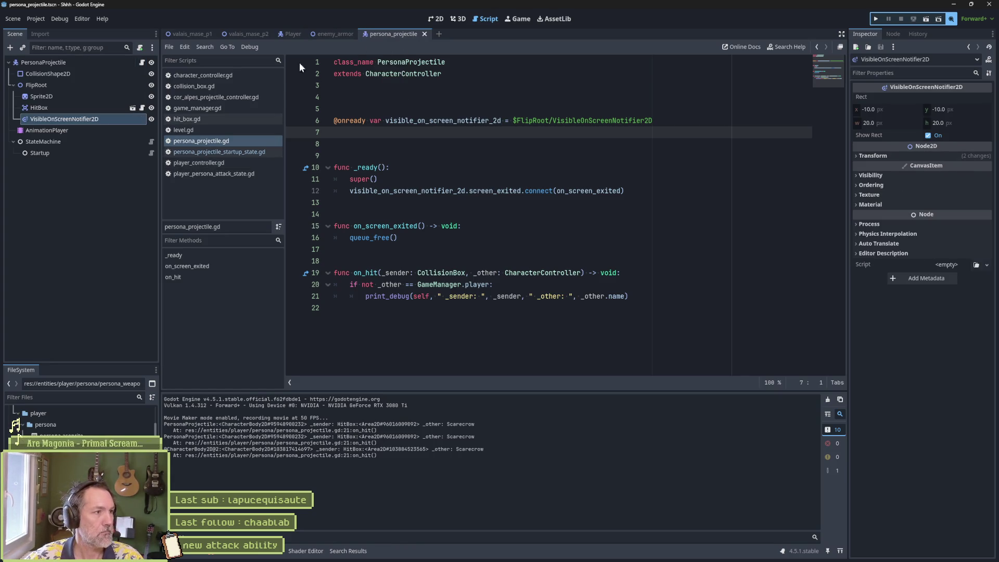
# Move the looking_right if-block from update_state to after start_lerp_time in enter_state
pyautogui.click(151, 153)
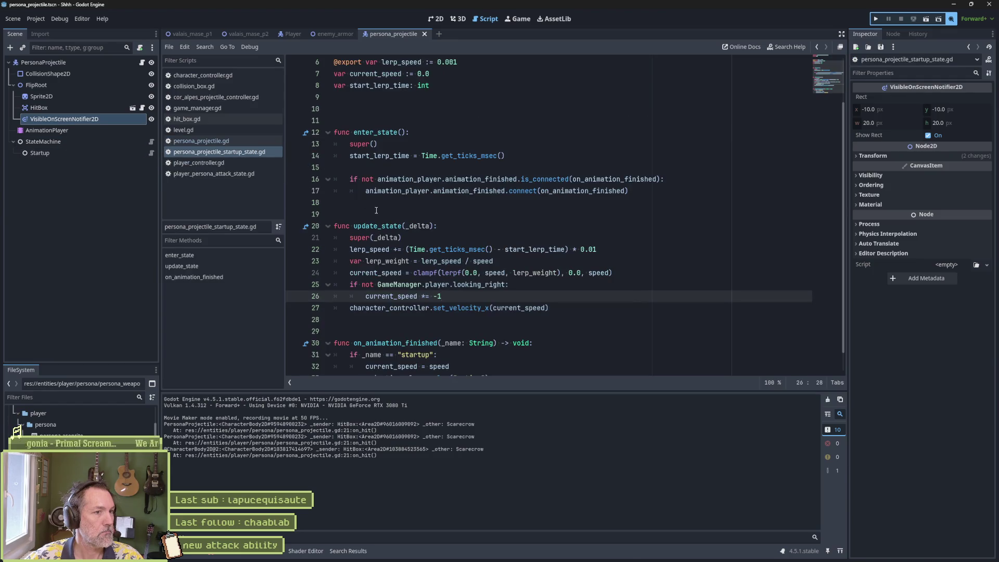
pyautogui.click(447, 112)
pyautogui.press('Up')
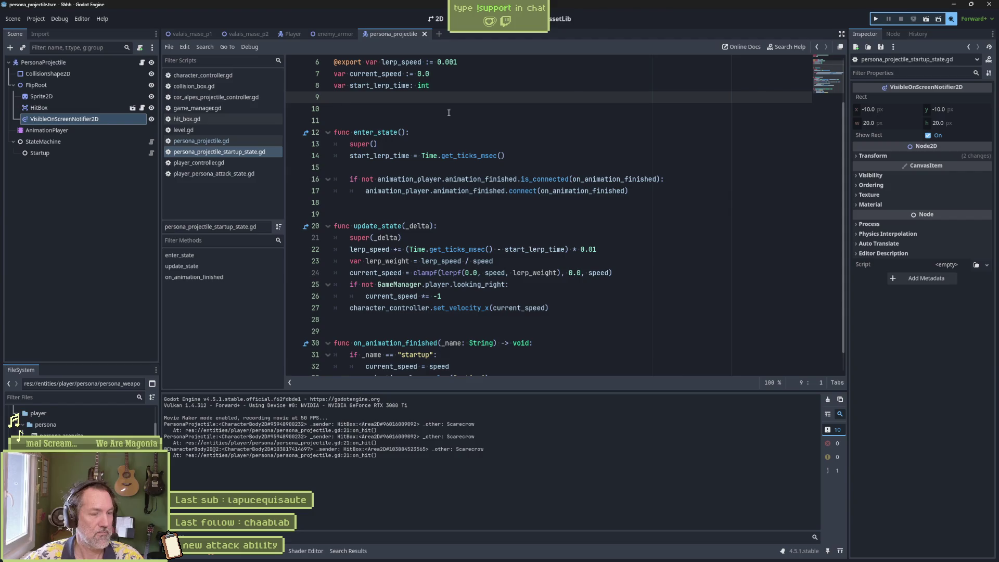
pyautogui.click(619, 290)
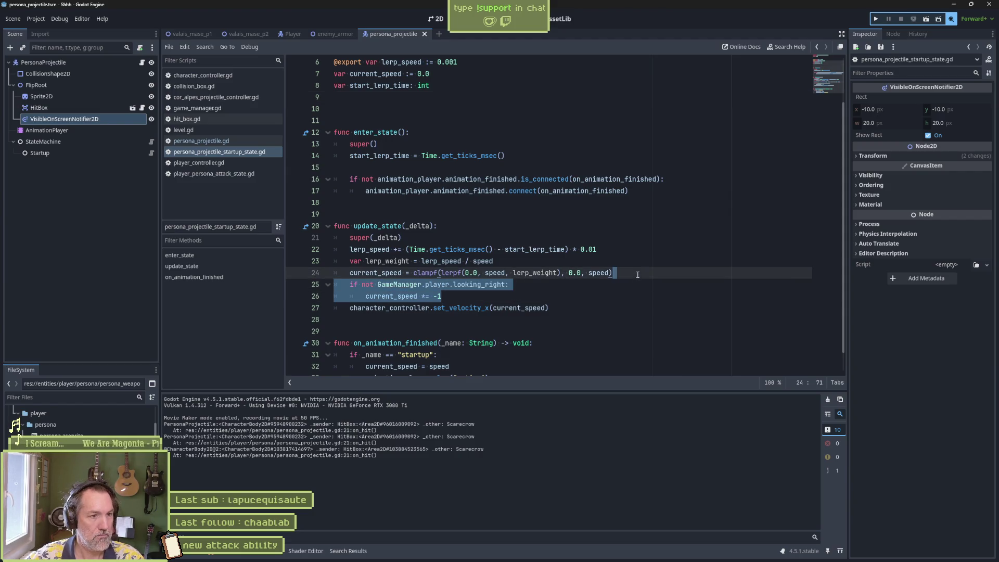
pyautogui.press('BackSpace')
pyautogui.click(539, 156)
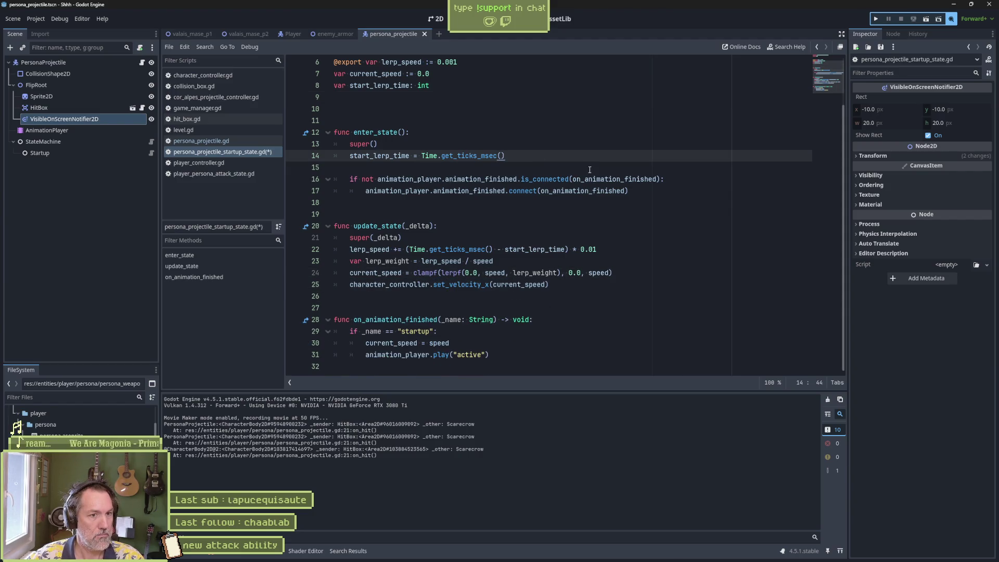
pyautogui.press('Return')
pyautogui.hotkey('ctrl', 'v')
pyautogui.click(546, 163)
pyautogui.press('Return')
# Save the startup state script and run the enemy_armor scene
pyautogui.hotkey('ctrl', 's')
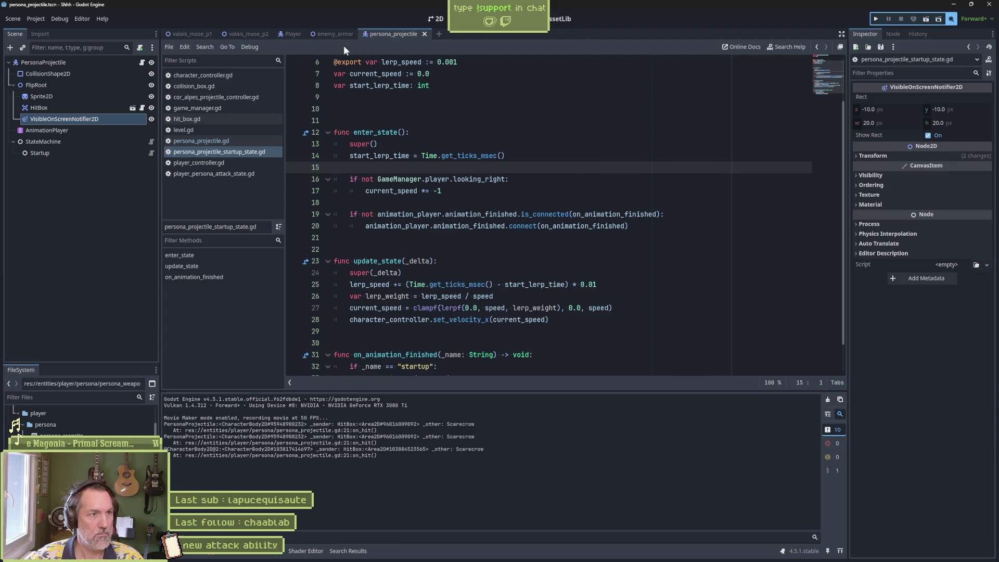
pyautogui.click(336, 34)
pyautogui.press('F6')
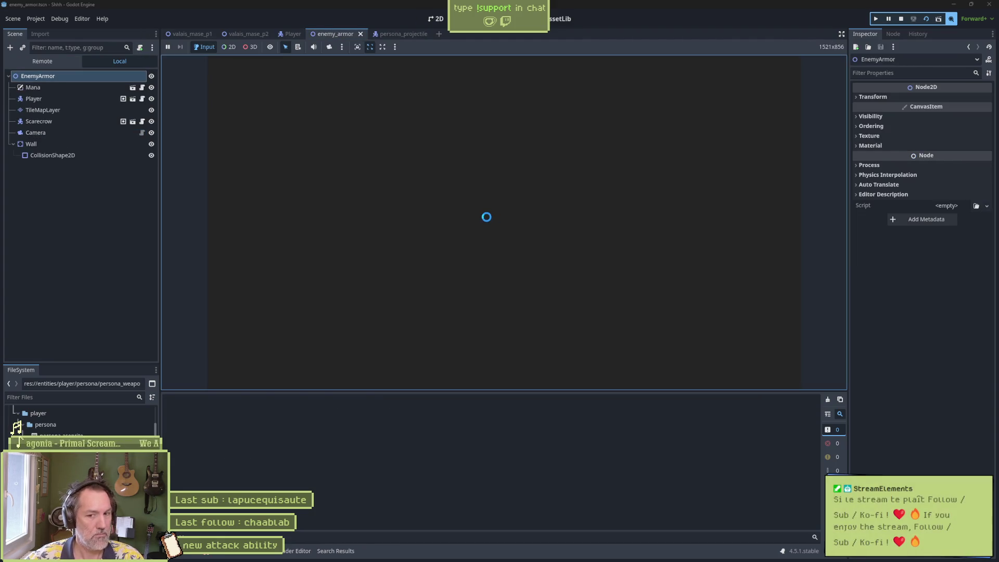
pyautogui.press('space')
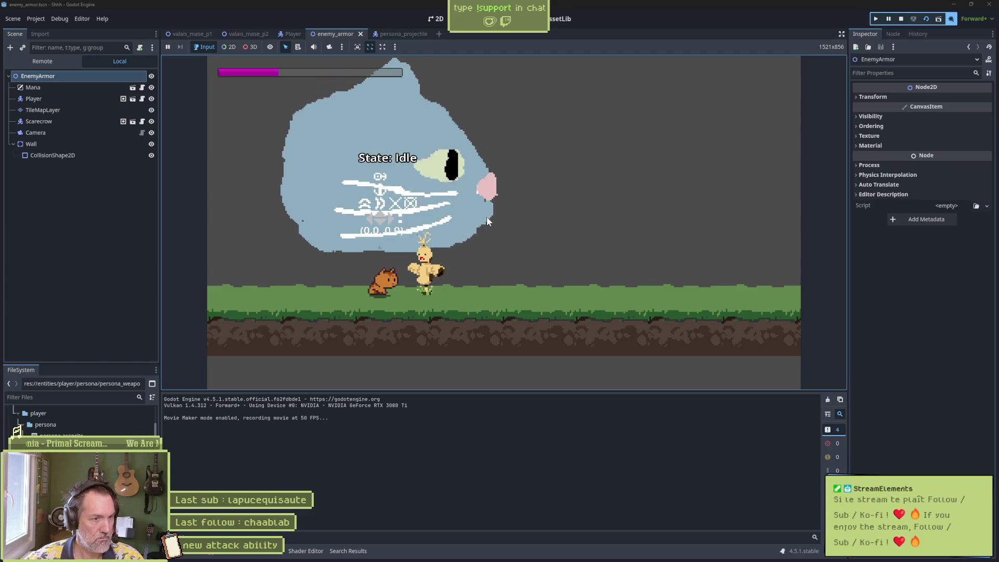
pyautogui.press('space')
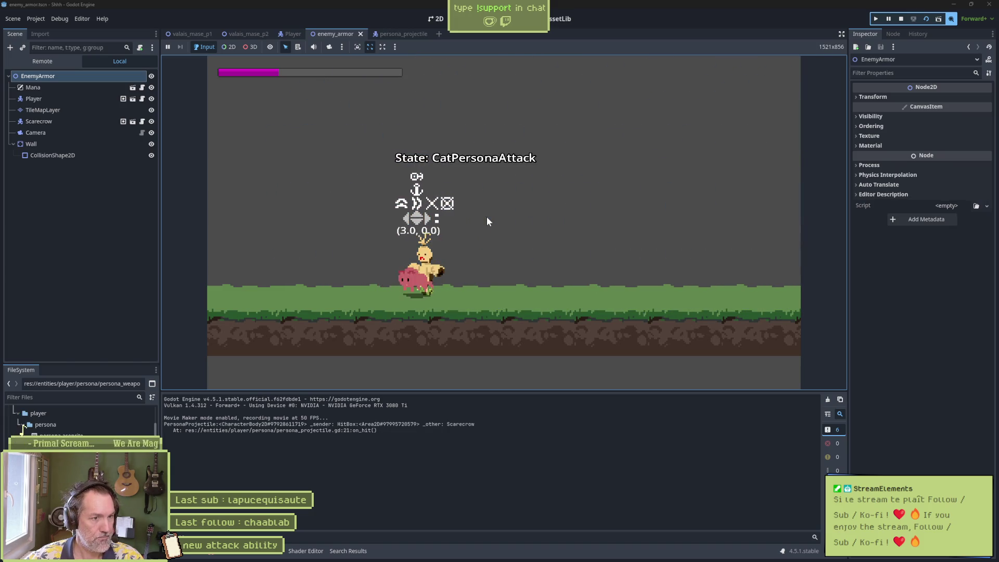
pyautogui.press('F8')
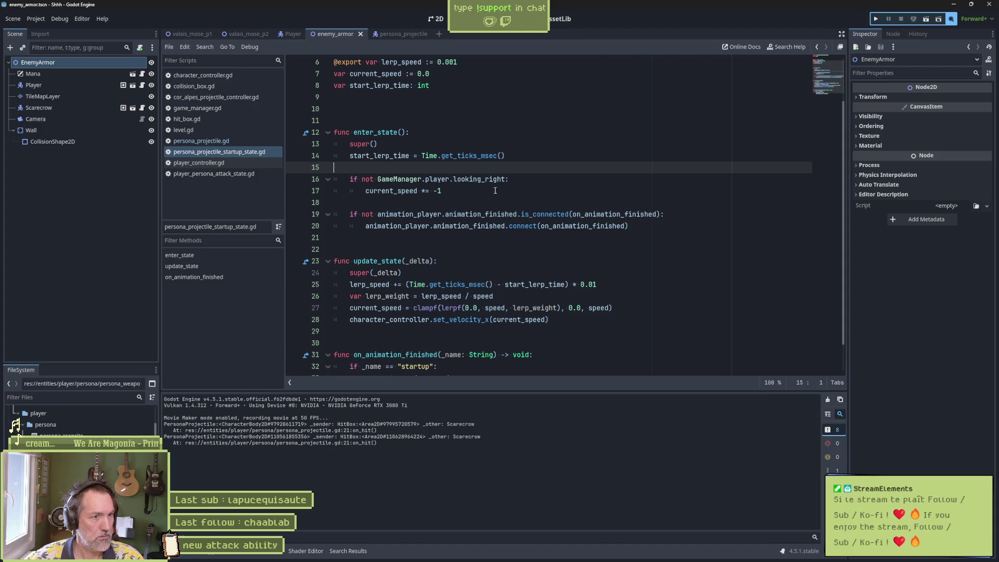
pyautogui.doubleClick(413, 190)
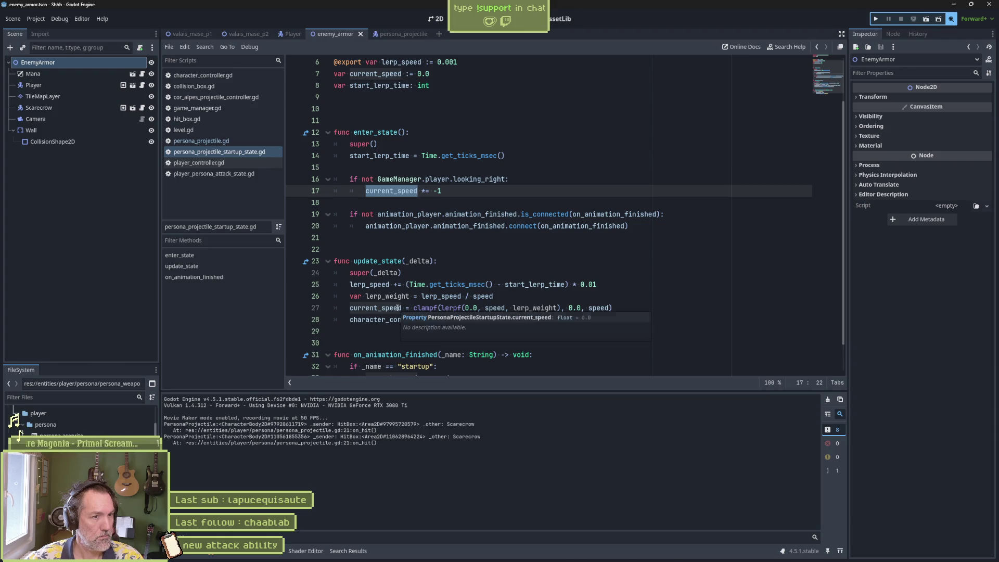
pyautogui.moveTo(399, 308)
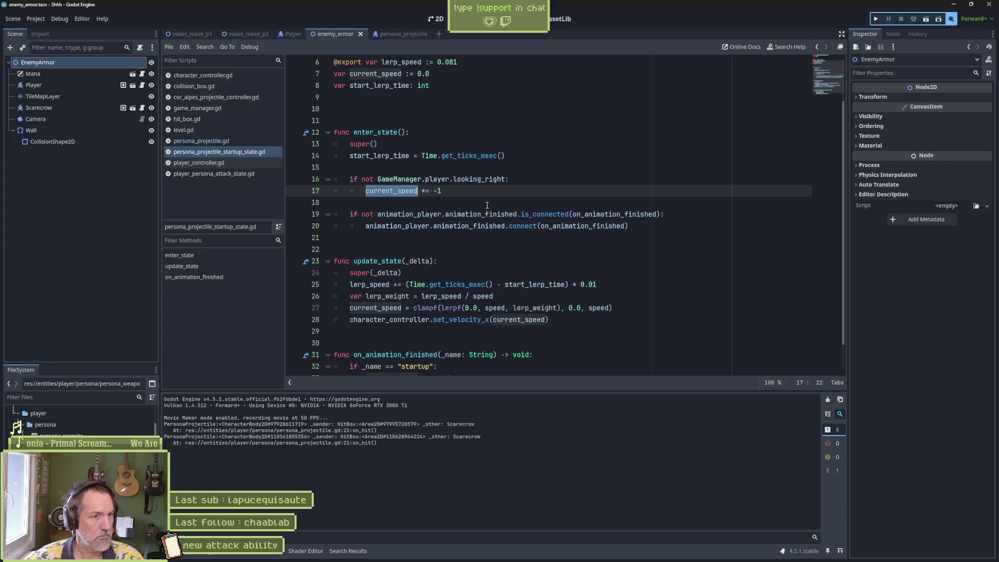
pyautogui.doubleClick(376, 75)
pyautogui.click(455, 87)
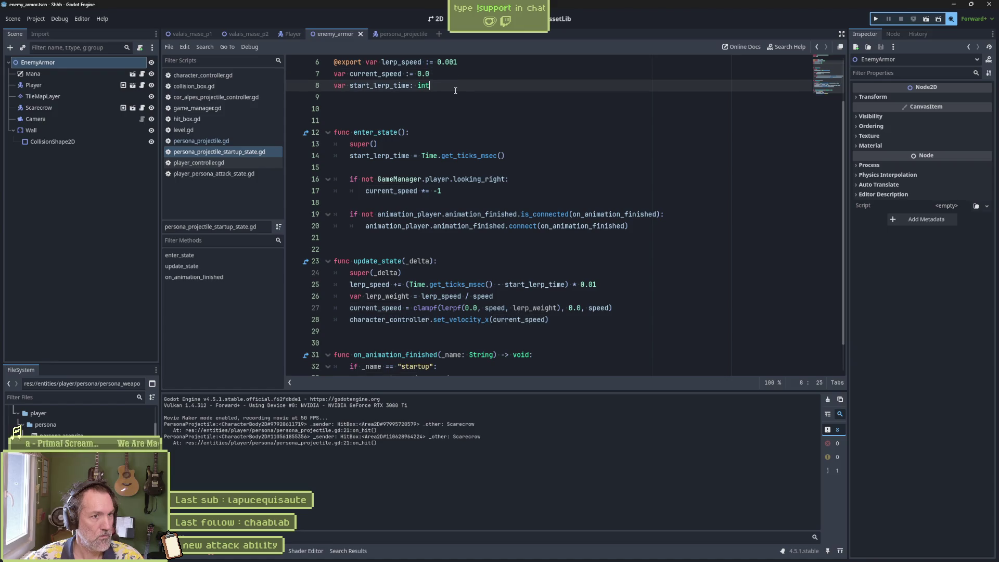
# Declare 'var direction := 1' and change line 18 to 'direction = -1'
pyautogui.press('Return')
pyautogui.write('var direction')
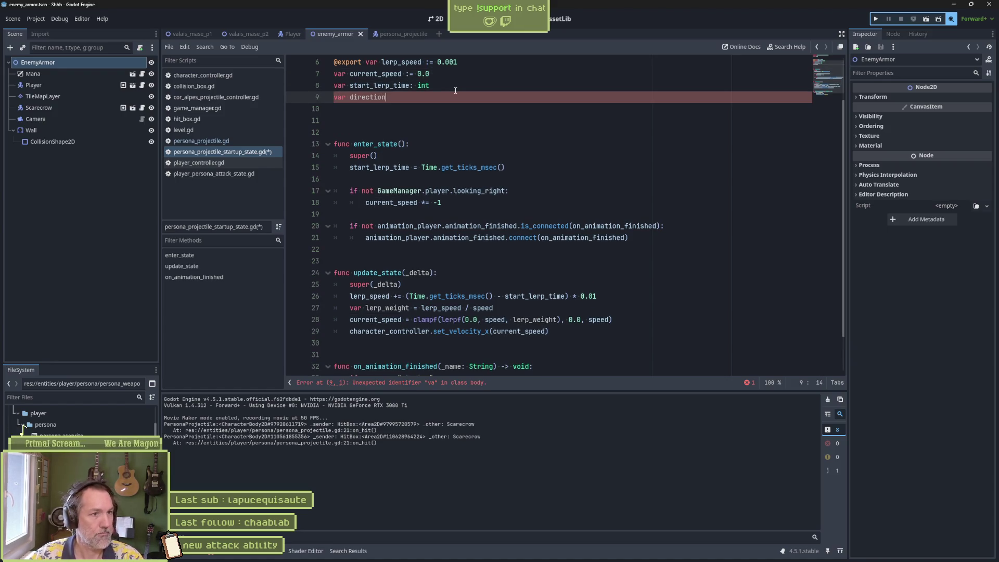
pyautogui.write(': int')
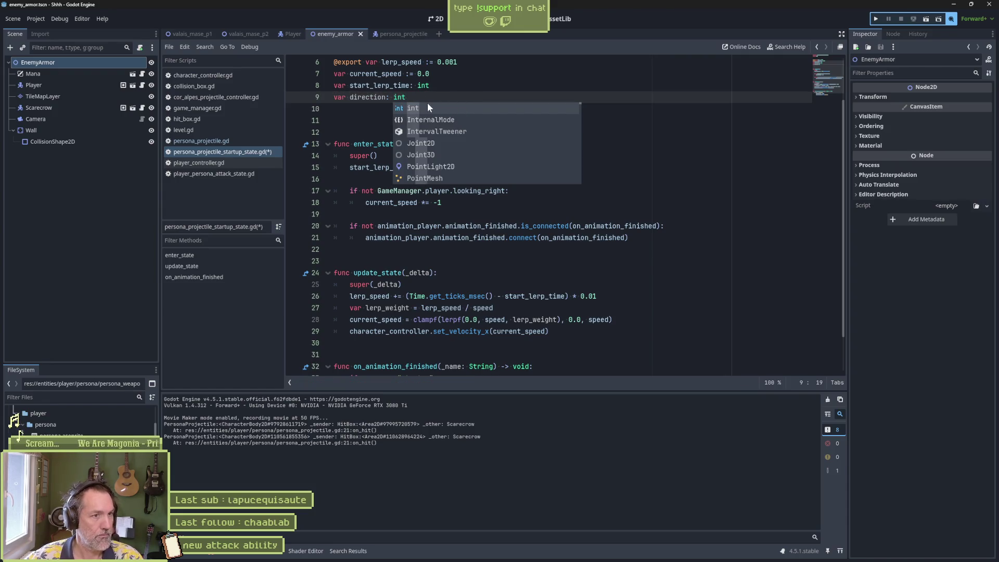
pyautogui.press('Escape')
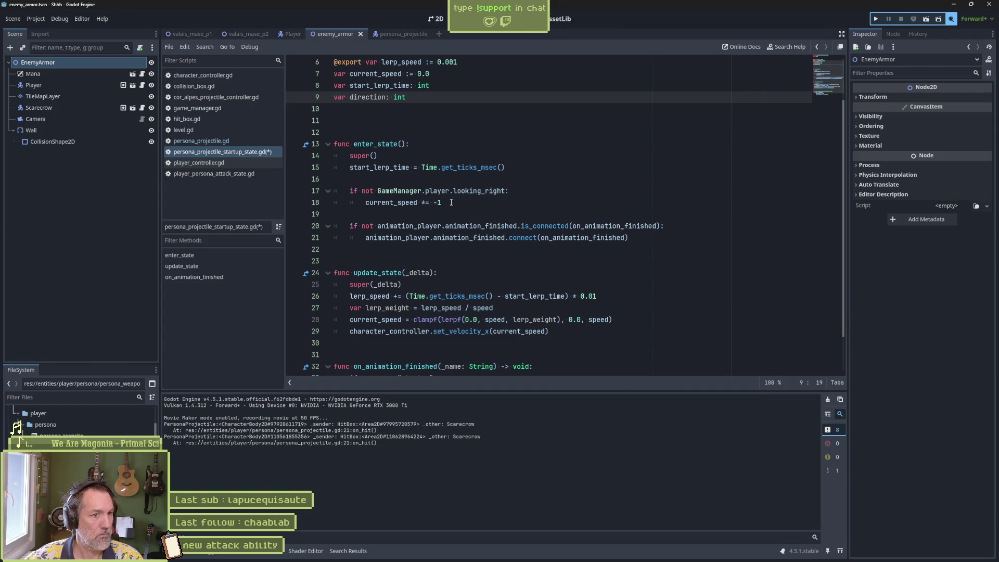
pyautogui.doubleClick(404, 204)
pyautogui.write('direction')
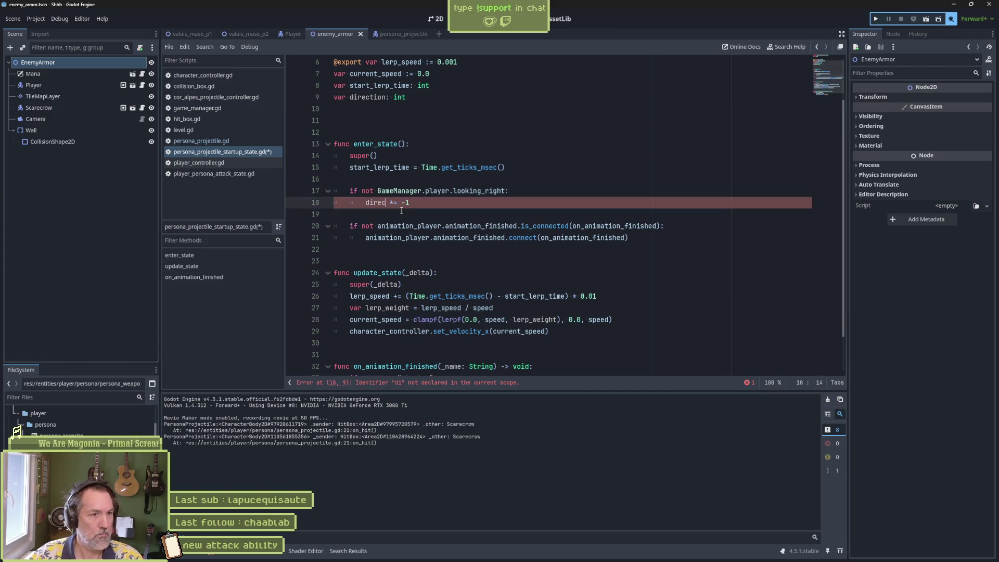
pyautogui.click(409, 204)
pyautogui.press('BackSpace')
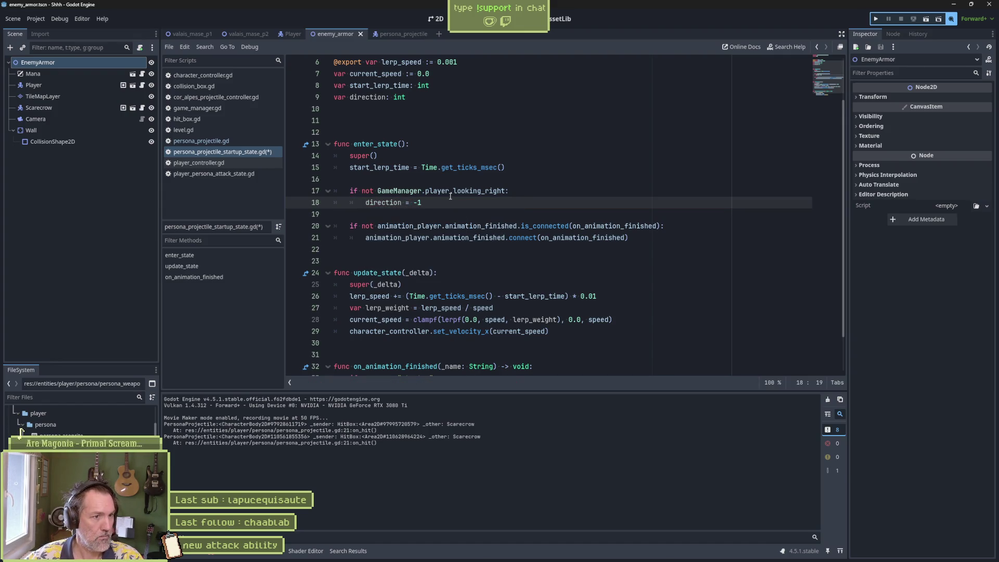
pyautogui.click(418, 99)
pyautogui.press('BackSpace')
pyautogui.press('BackSpace')
pyautogui.press('BackSpace')
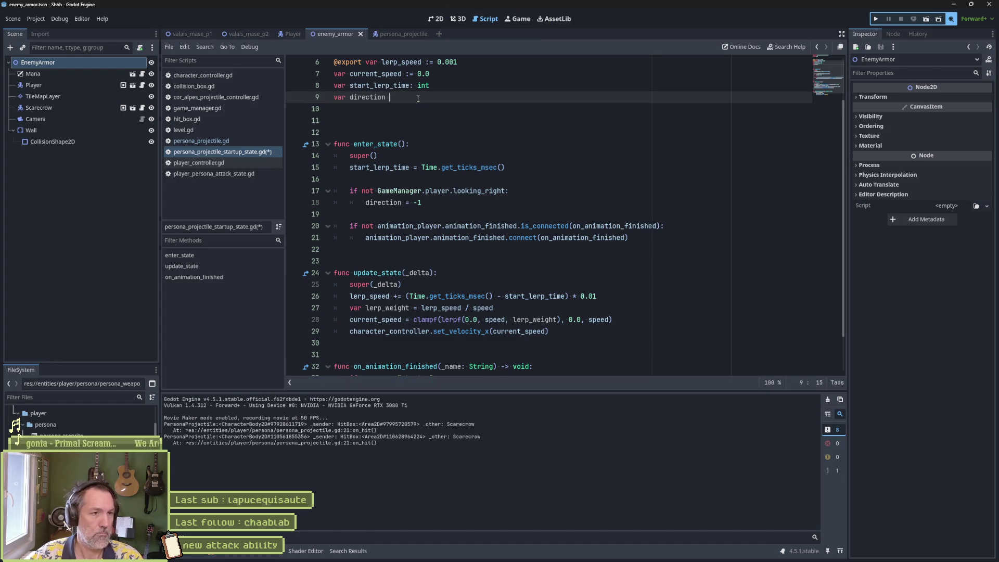
pyautogui.write(':= 1')
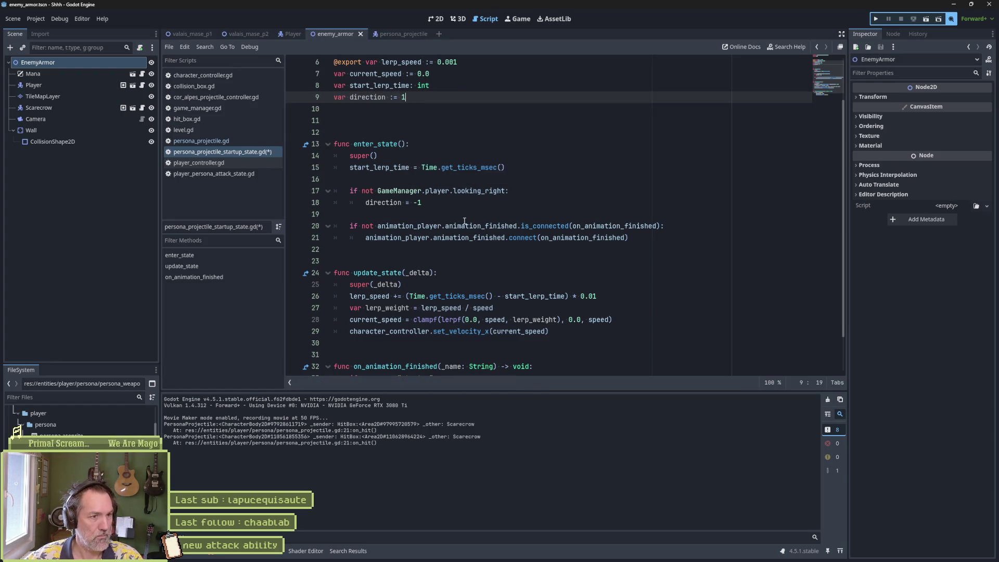
pyautogui.doubleClick(384, 202)
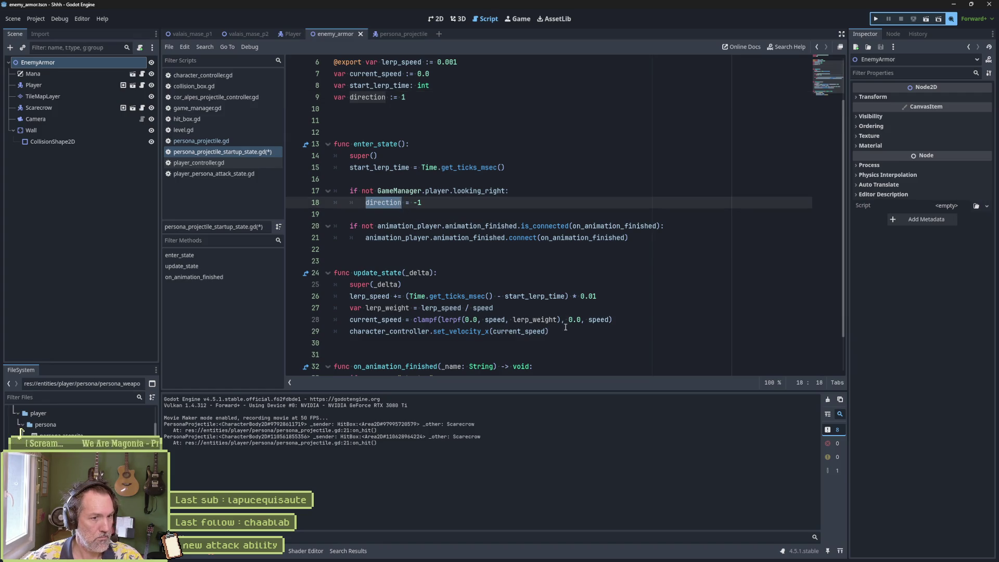
# Append '* direction' to the set_velocity_x call, then test the cat attack and stop the game
pyautogui.click(546, 331)
pyautogui.write('* direction')
pyautogui.click(506, 318)
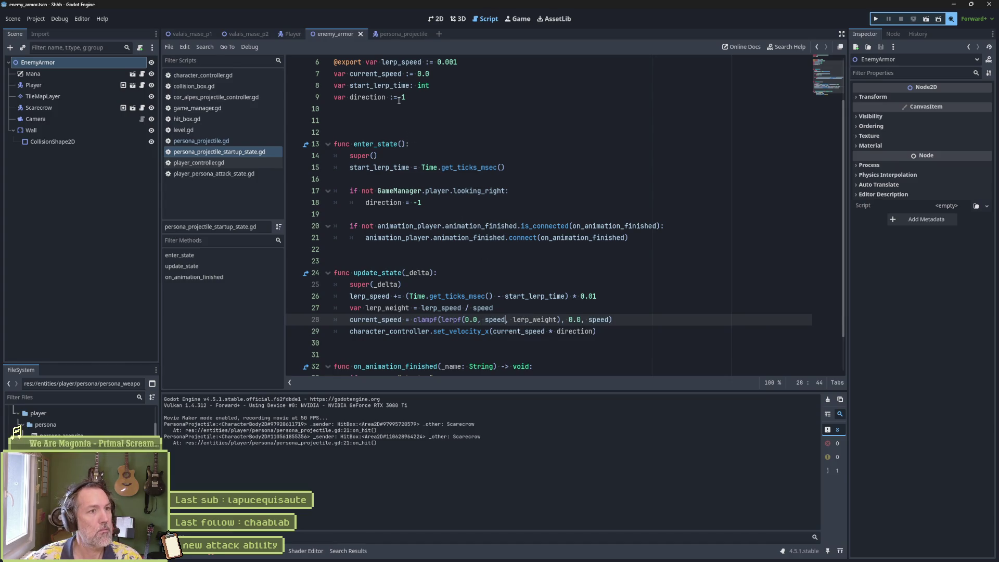
pyautogui.press('F6')
pyautogui.press('x')
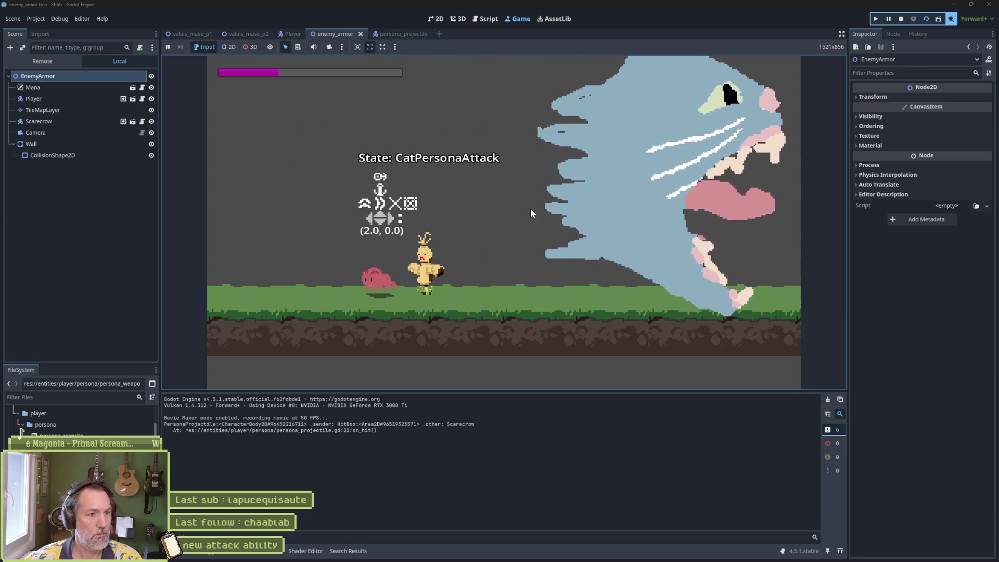
pyautogui.press('F8')
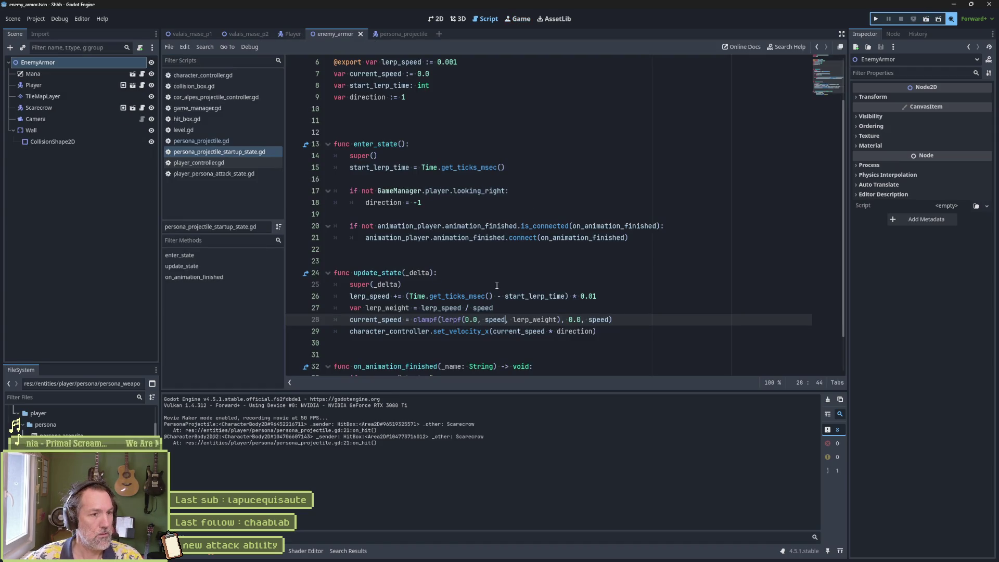
# Add a flip() call under 'direction = -1' and save the startup state script
pyautogui.click(440, 203)
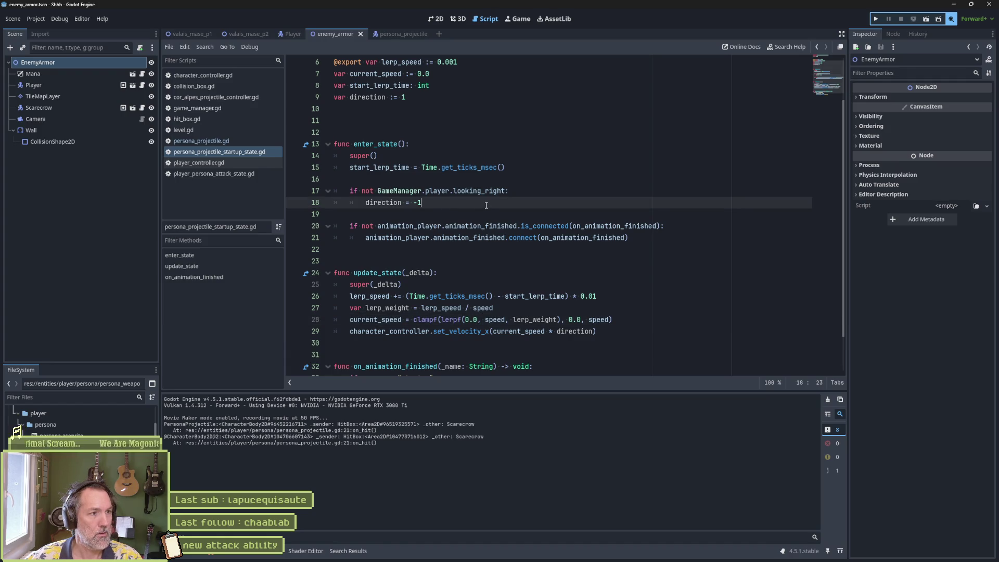
pyautogui.press('Return')
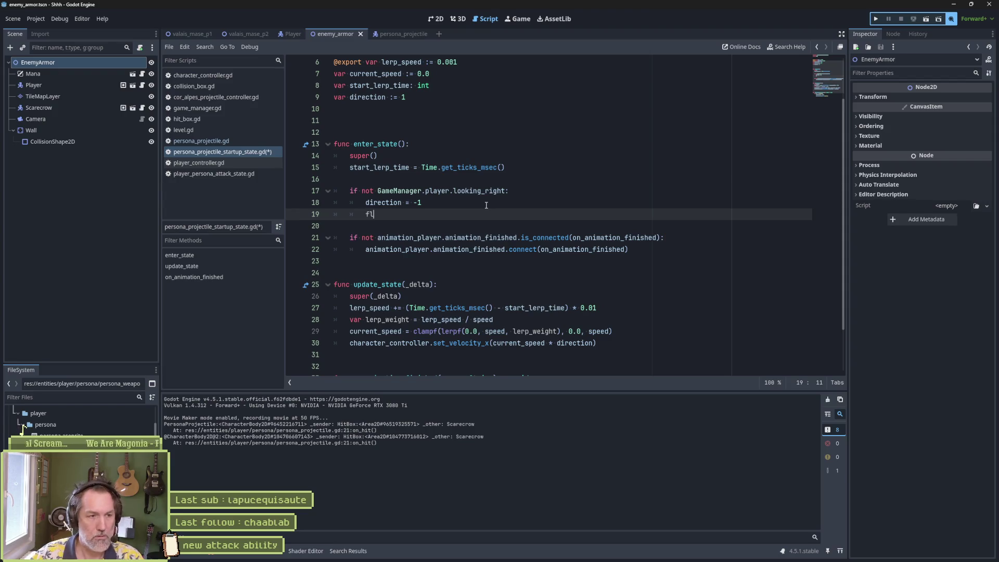
pyautogui.write('fli')
pyautogui.press('Return')
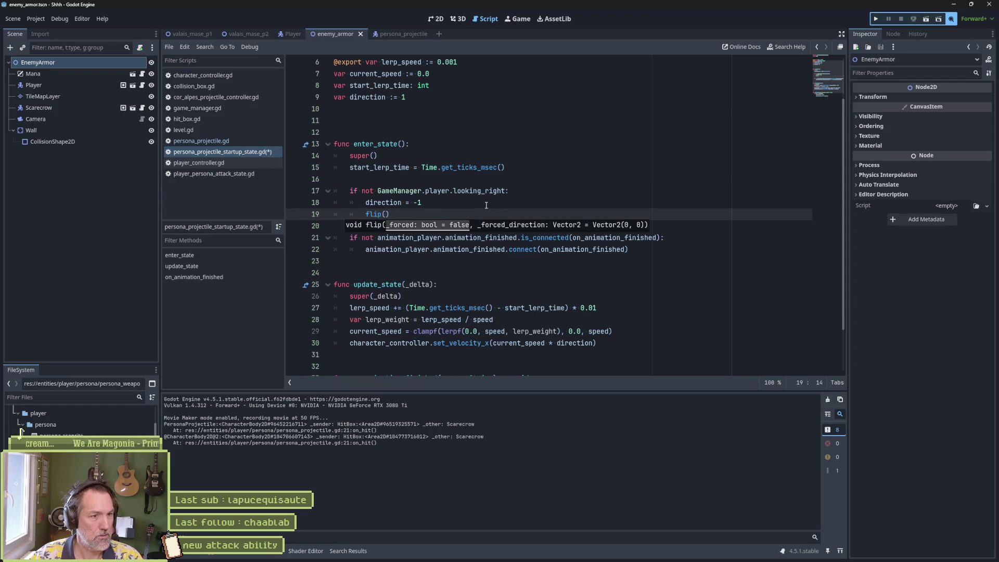
pyautogui.write('di')
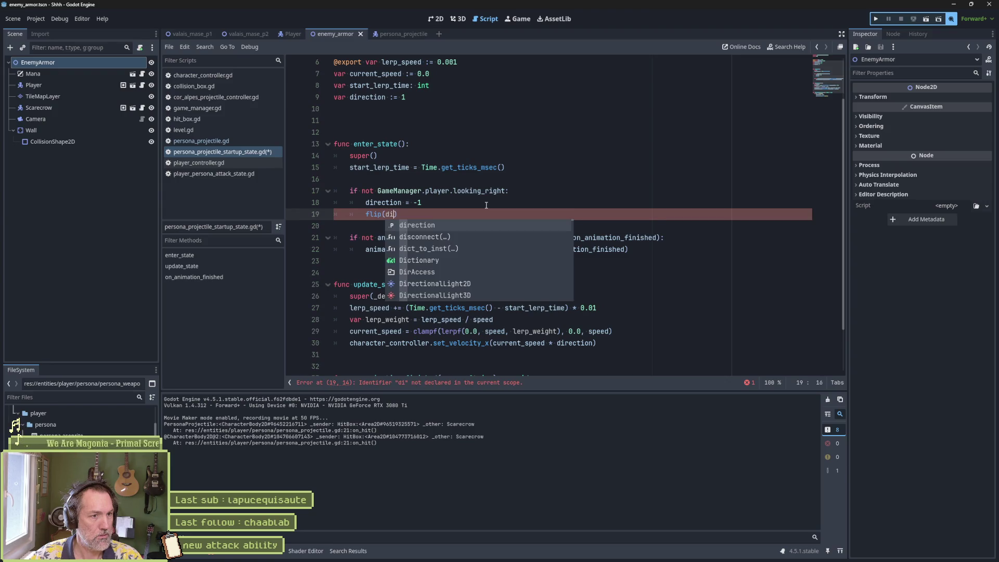
pyautogui.press('BackSpace')
pyautogui.press('BackSpace')
pyautogui.hotkey('ctrl', 's')
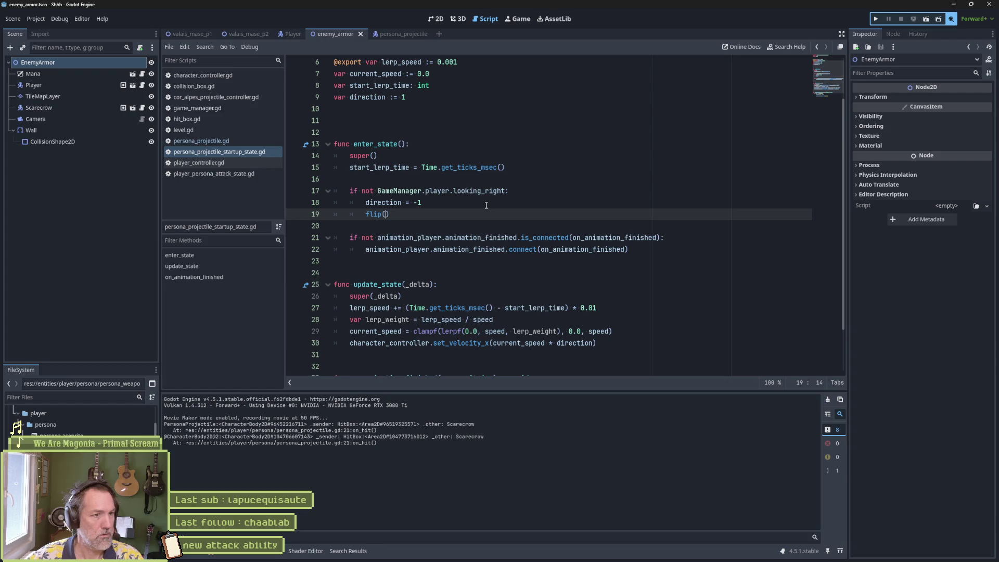
# Check flip's definition in state.gd, then start writing its arguments as 'true, Vec…'
pyautogui.keyDown('ctrl'); pyautogui.click(380, 218); pyautogui.keyUp('ctrl')
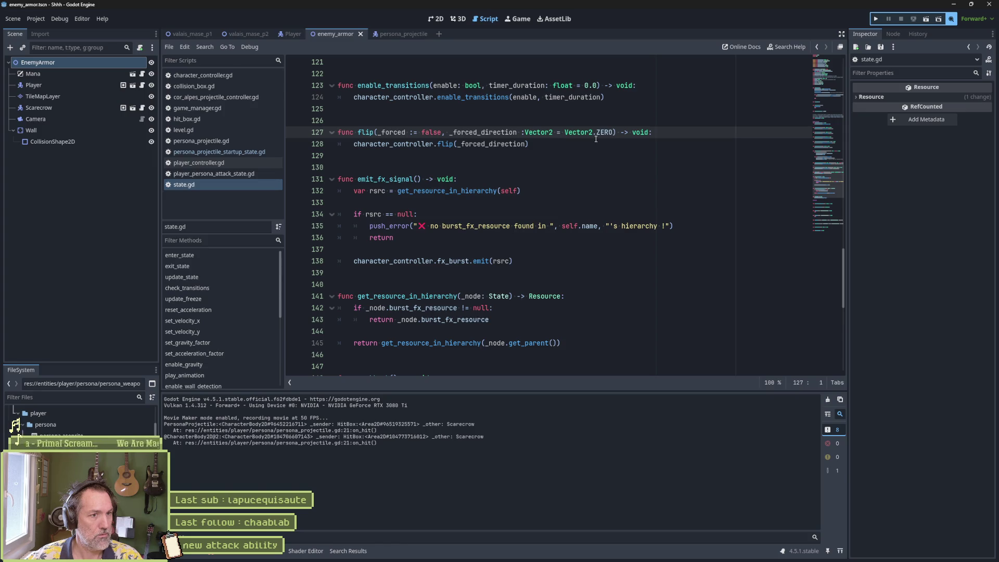
pyautogui.hotkey('alt', 'Left')
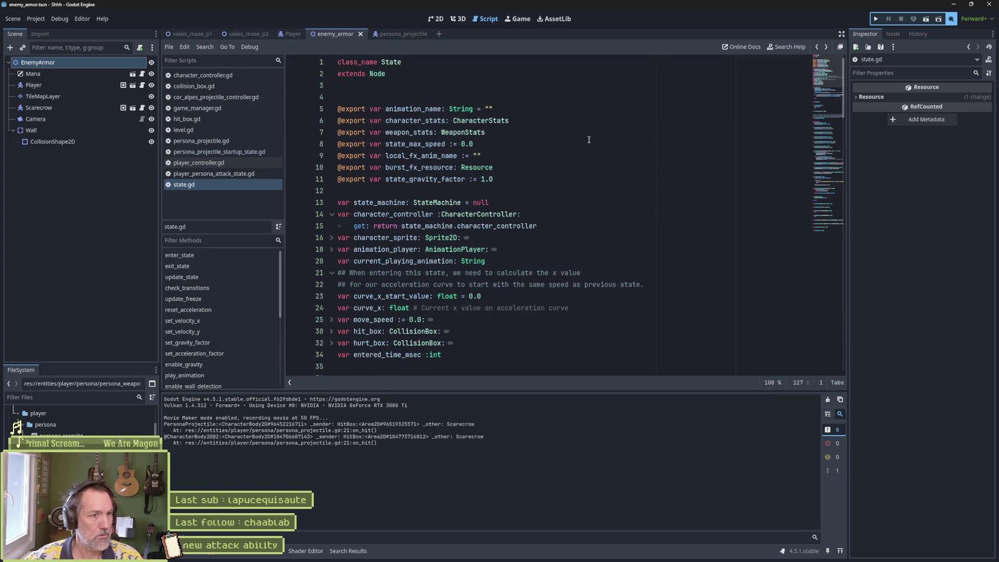
pyautogui.hotkey('alt', 'Left')
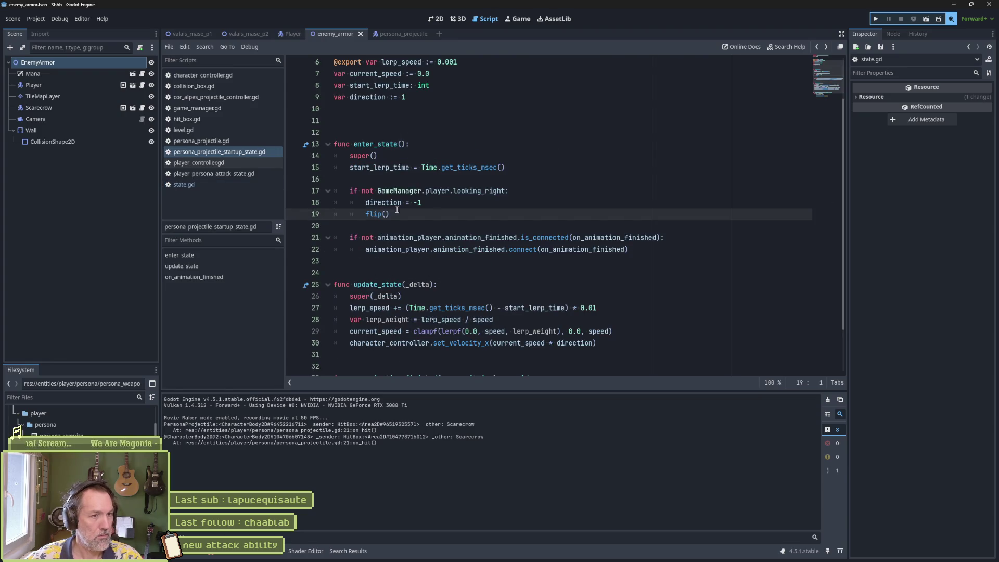
pyautogui.click(383, 214)
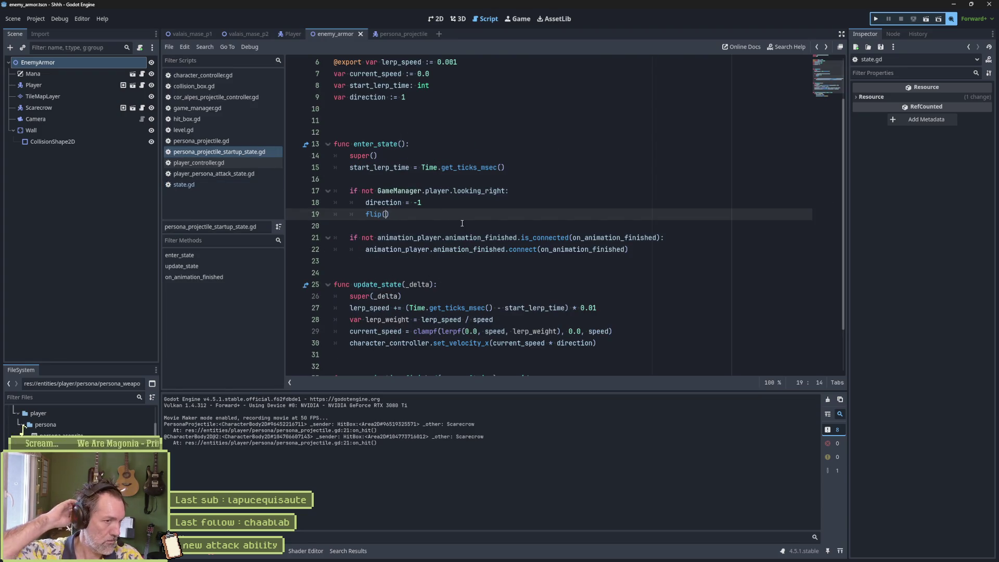
pyautogui.write('true')
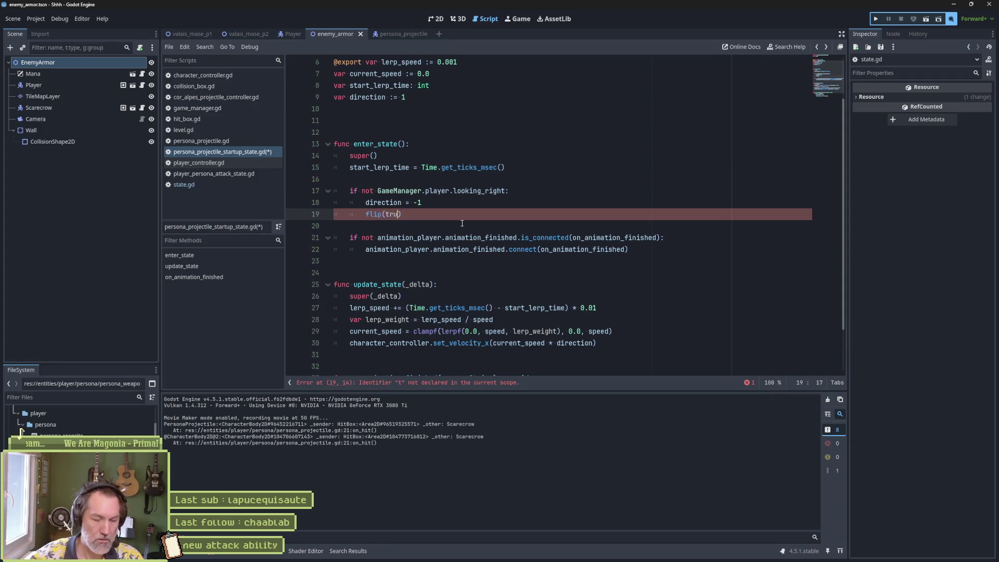
pyautogui.press('BackSpace')
pyautogui.write(', Vec')
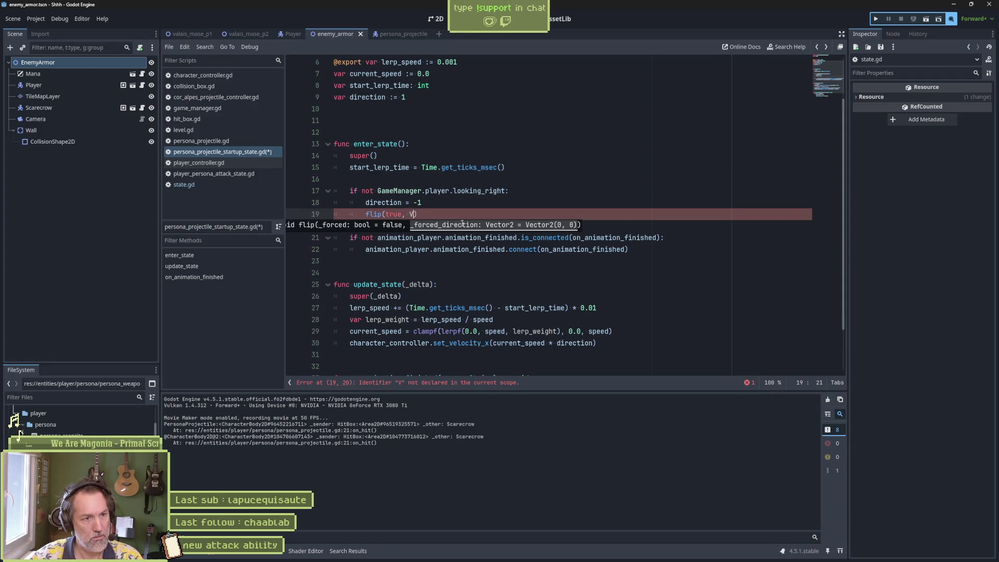